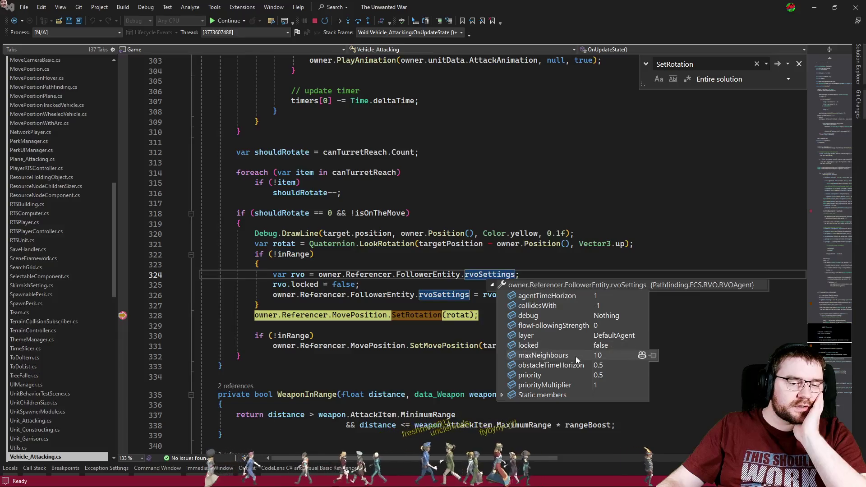
Read the rotat value at the SetRotation breakpoint, then resume the game past both breakpoints.
left_click(579, 265)
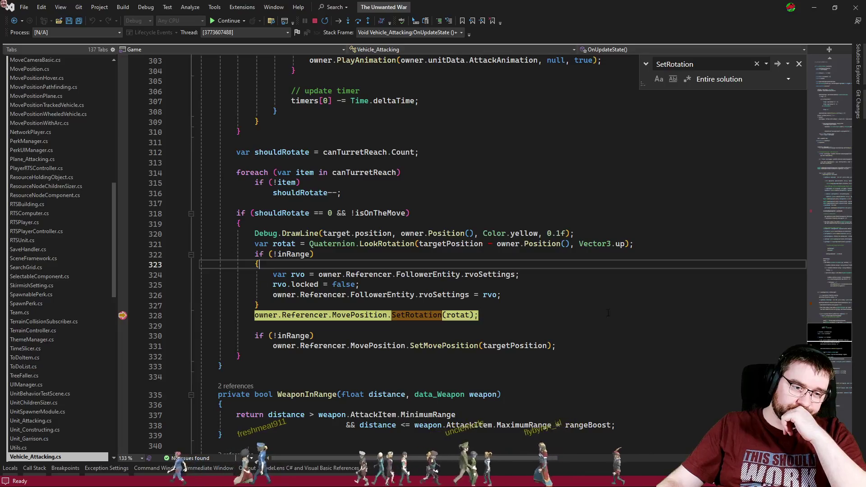
mouse_move(462, 315)
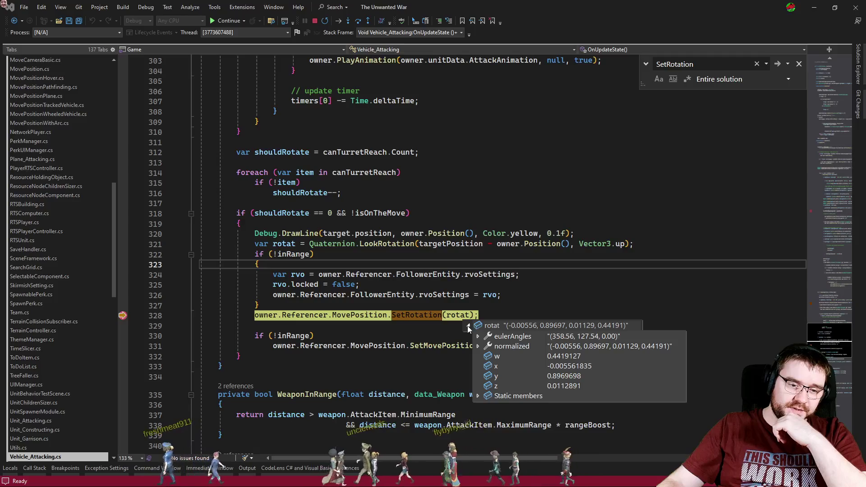
mouse_move(123, 316)
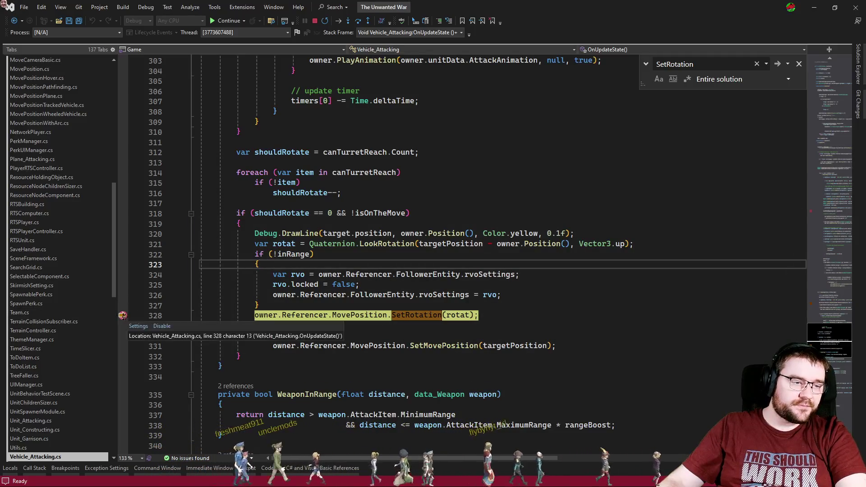
key("F5")
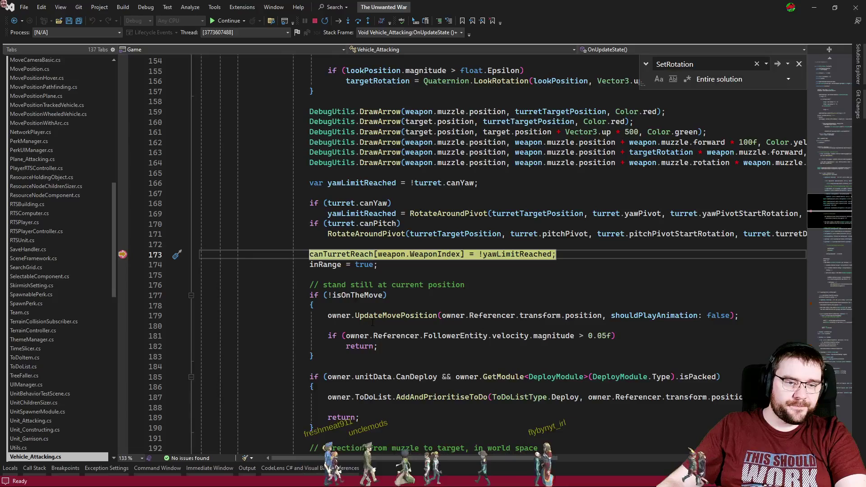
key("F5")
Set the England6-Pounder cannon's Rotation Y to 127 during play, then pause the game.
left_click(817, 9)
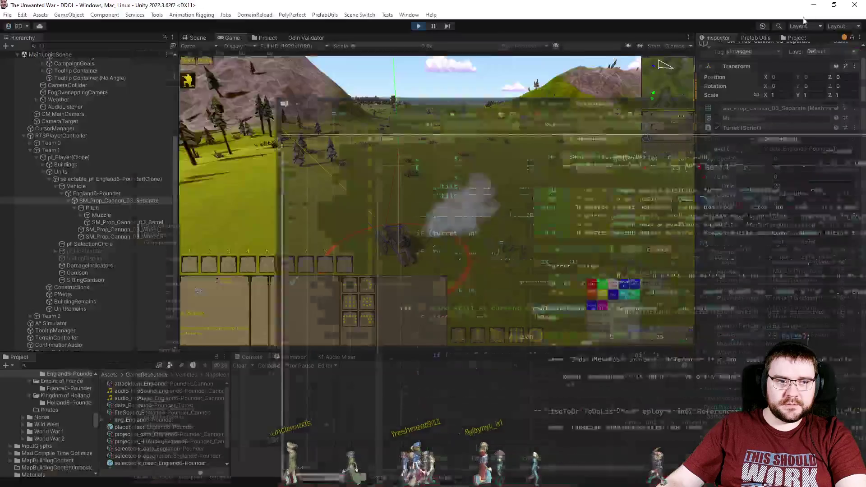
left_click(95, 179)
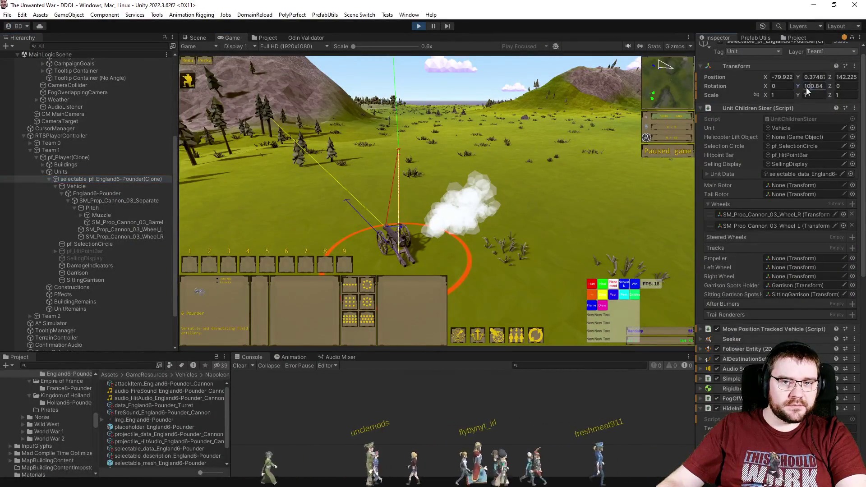
left_click(537, 231)
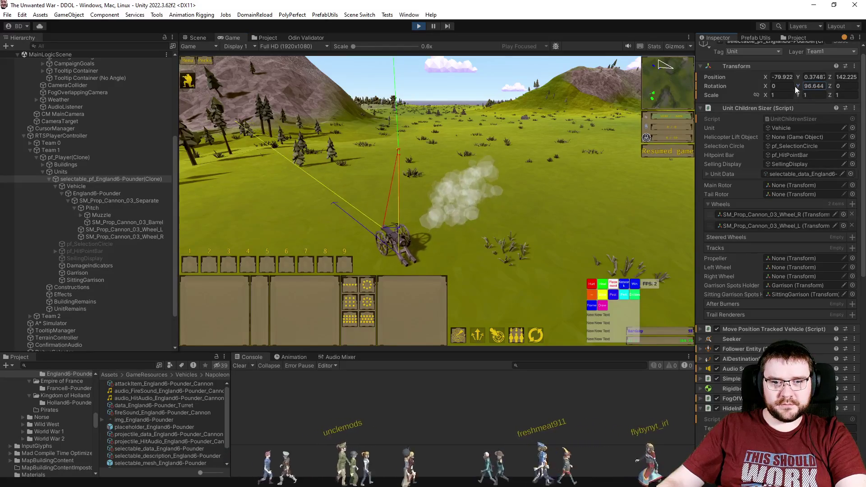
left_click_drag(795, 86, 792, 86)
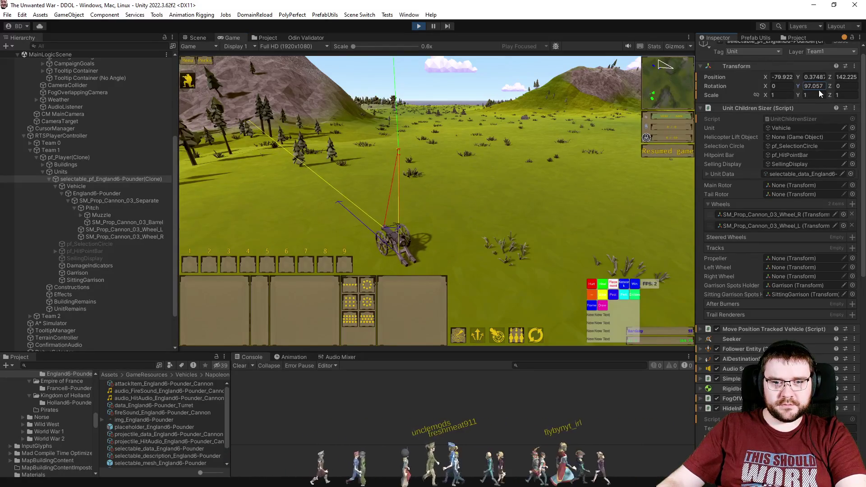
type("127")
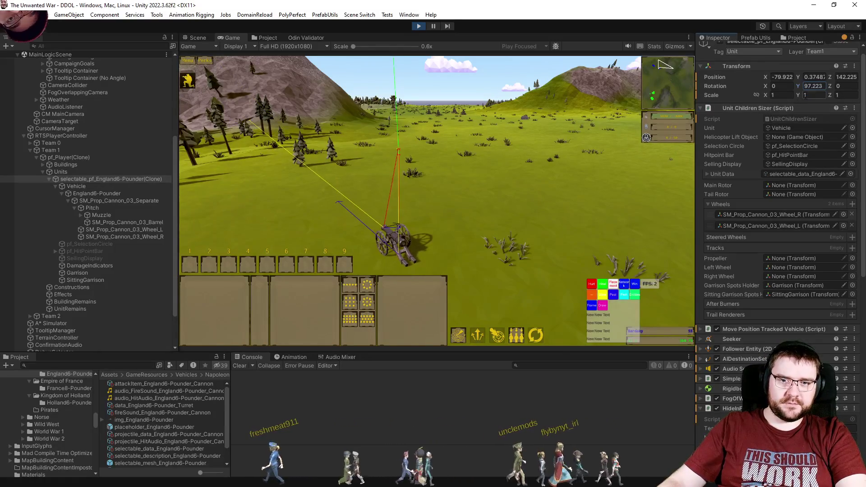
left_click(469, 189)
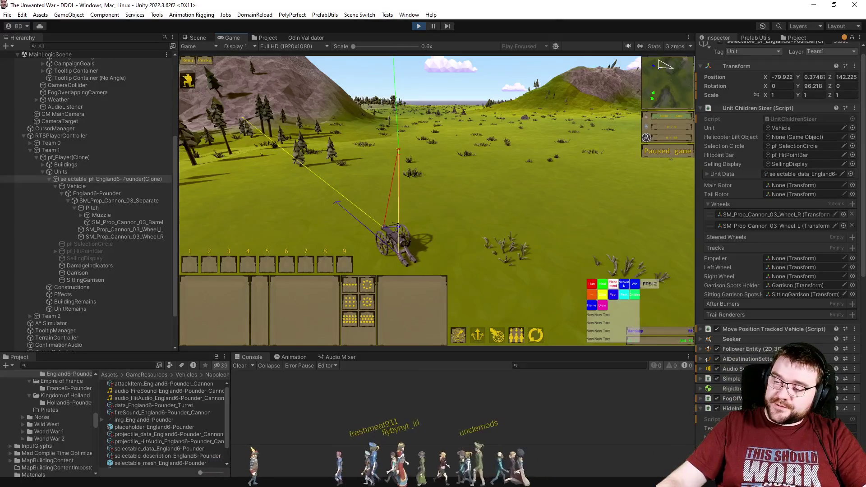
key("alt+Tab")
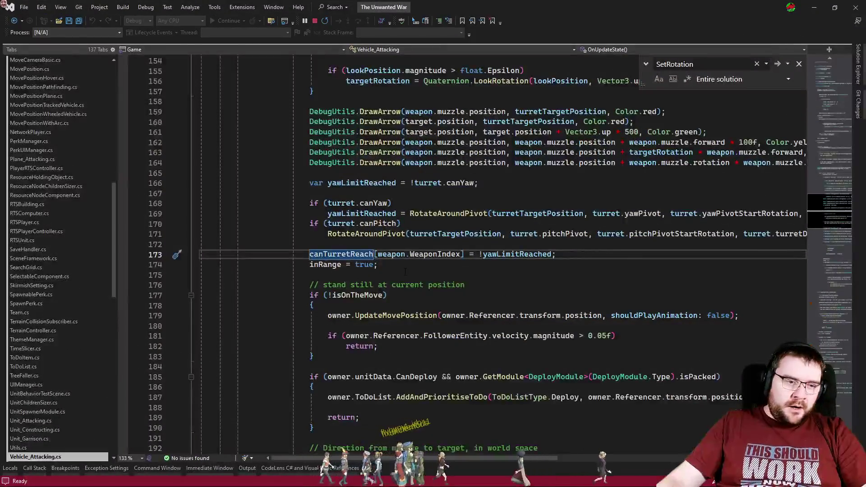
Remove the line 279 breakpoint and bring the shouldRotate block near line 322 into view.
left_click(405, 272)
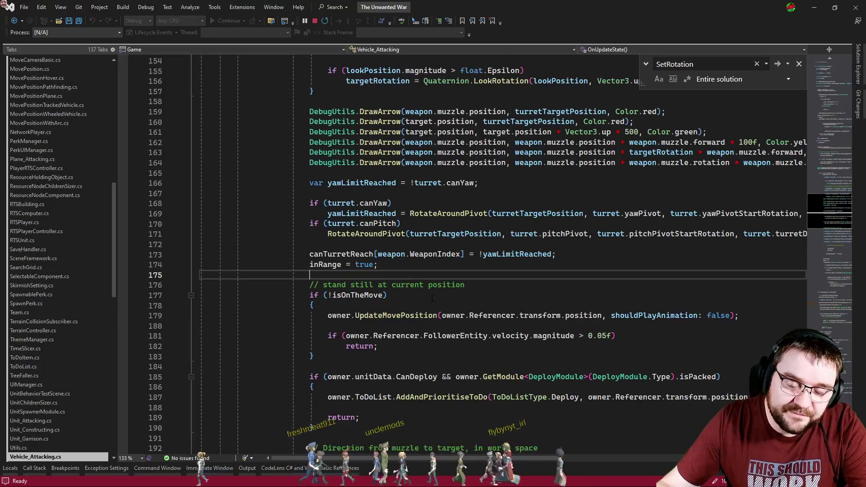
left_click(819, 311)
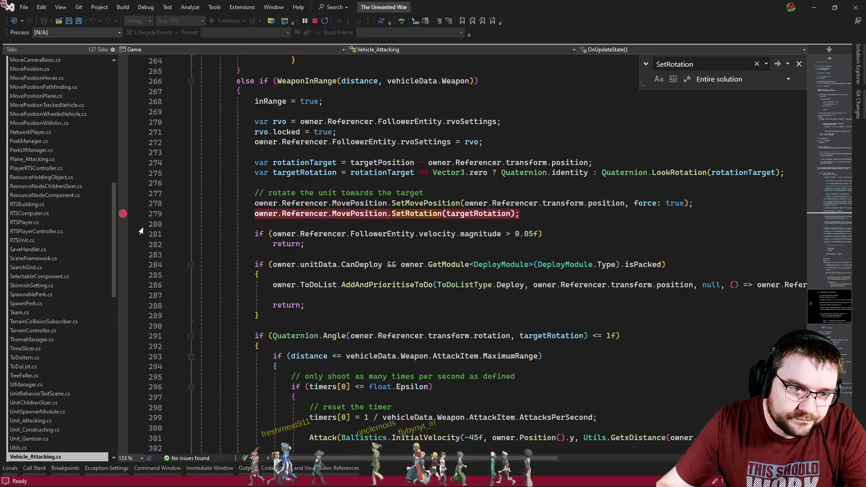
left_click(122, 214)
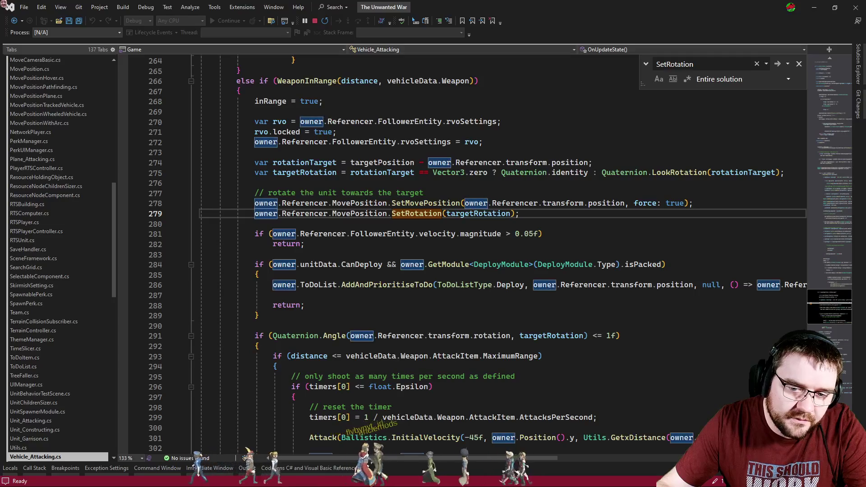
scroll(404, 243, "down", 13)
left_click(404, 244)
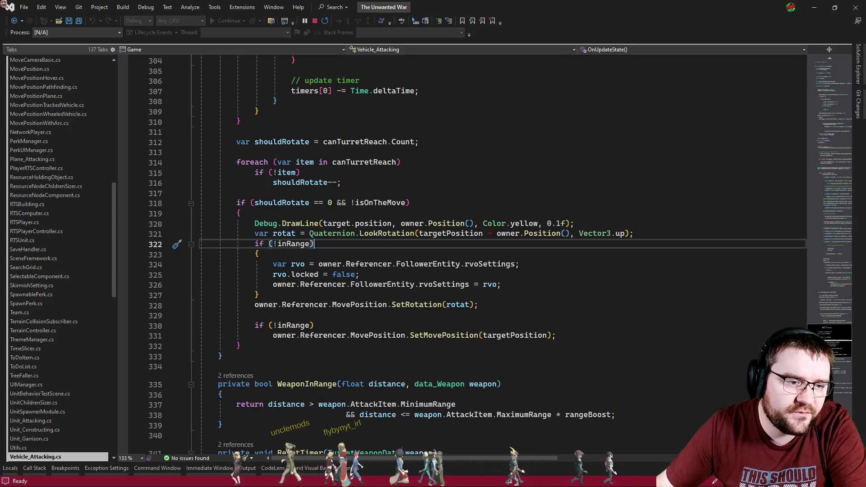
key("alt+Tab")
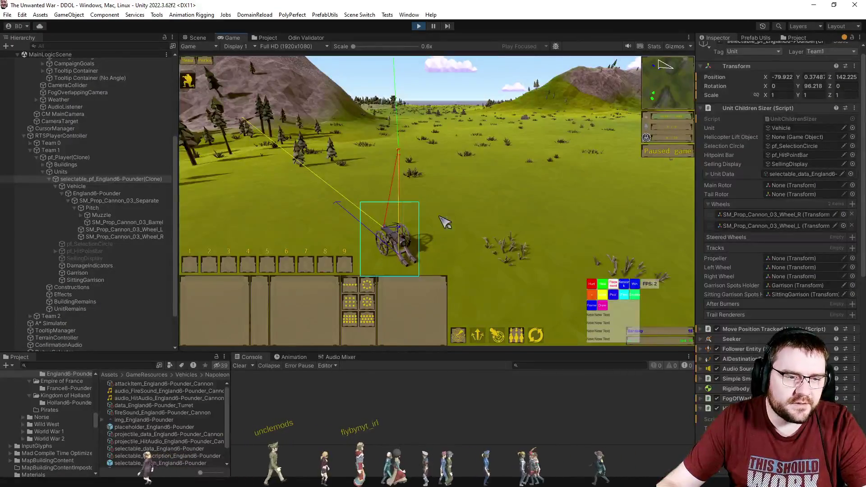
Unpause and drive the selected cannon to two new ground spots, the second farther away.
left_click(445, 221)
right_click(453, 204)
key("space")
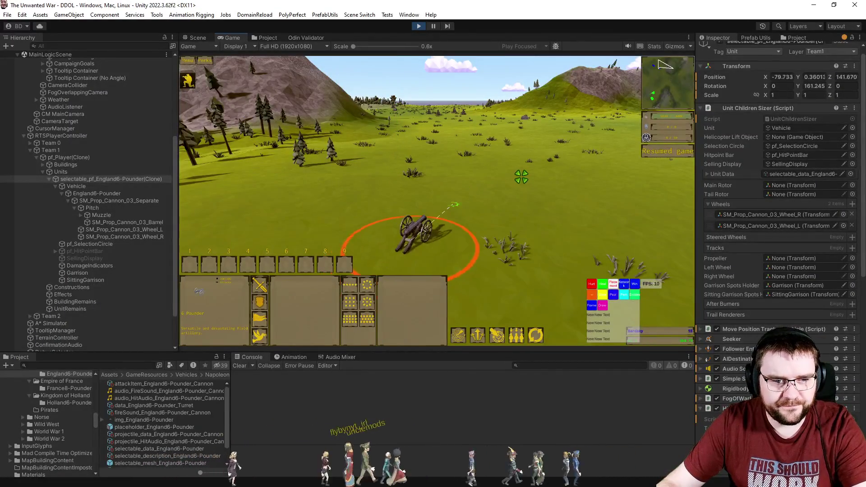
right_click(524, 150)
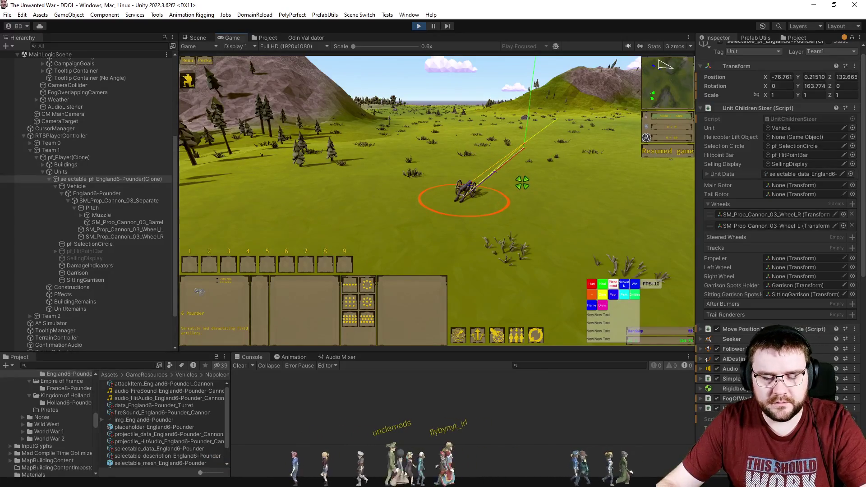
key("alt+Tab")
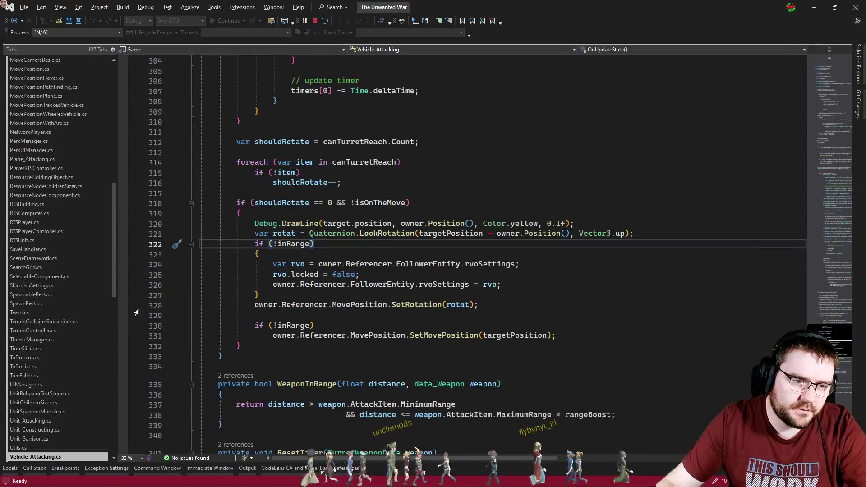
Break on SetRotation(rotat) at line 328, read rotat, then clear the breakpoint and resume.
left_click(122, 305)
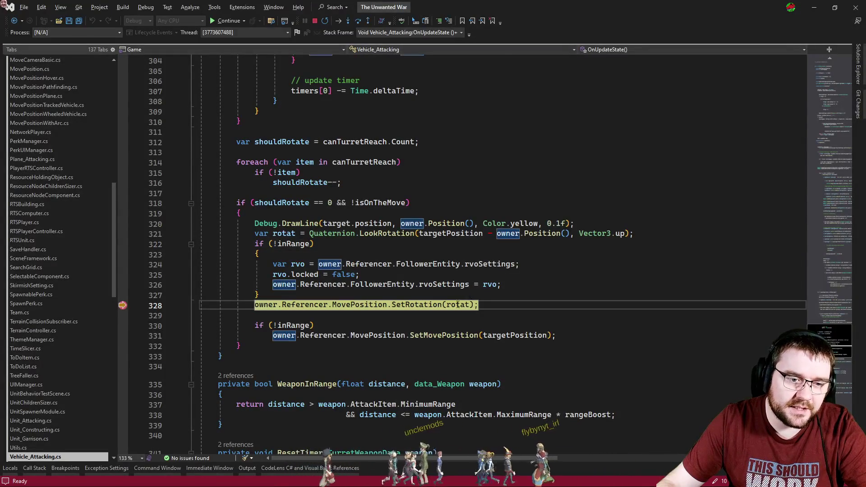
mouse_move(454, 308)
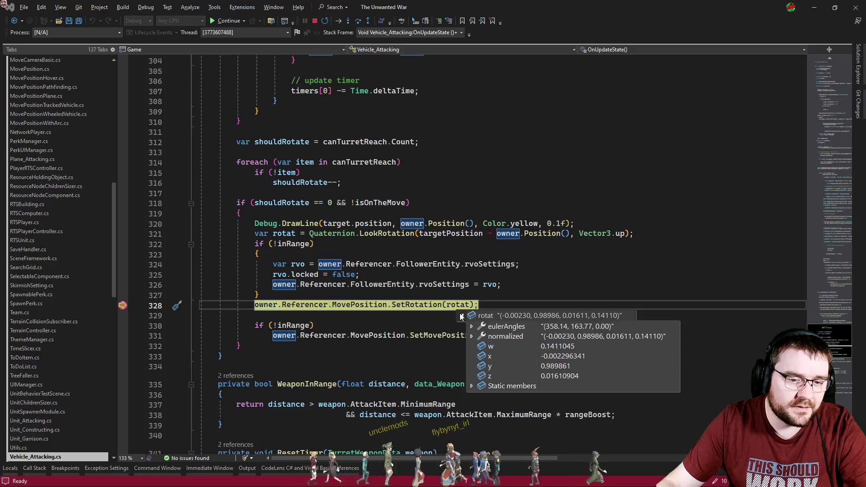
key("F9")
key("F5")
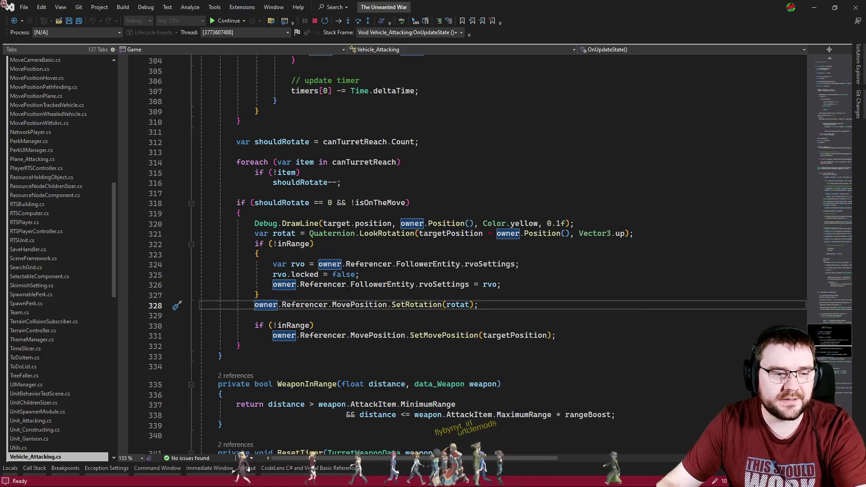
key("alt+Tab")
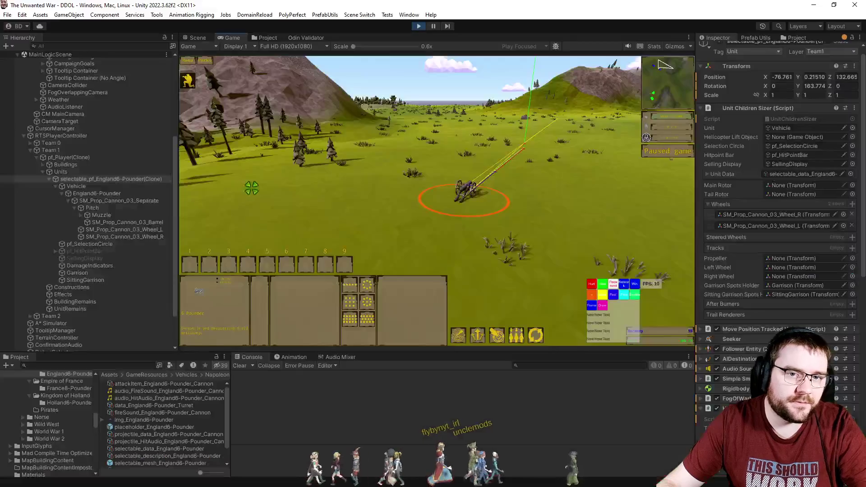
key("alt+Tab")
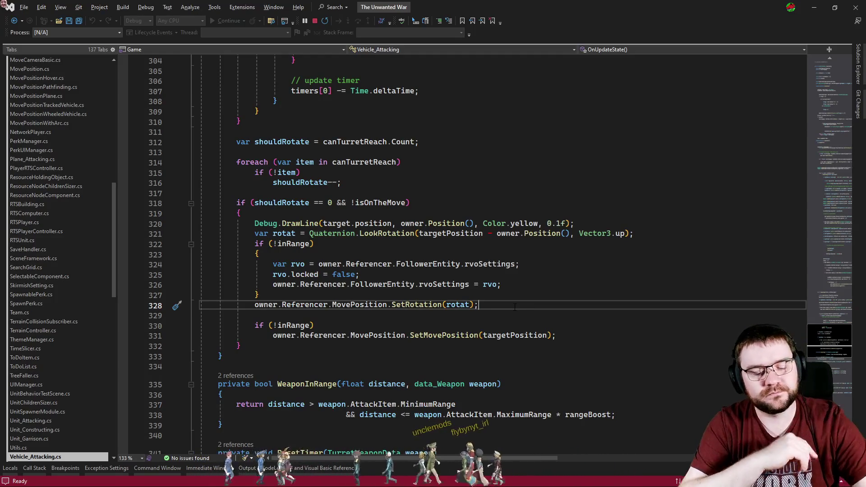
key("ctrl+Tab")
key("ctrl+Tab")
key("ctrl+Tab")
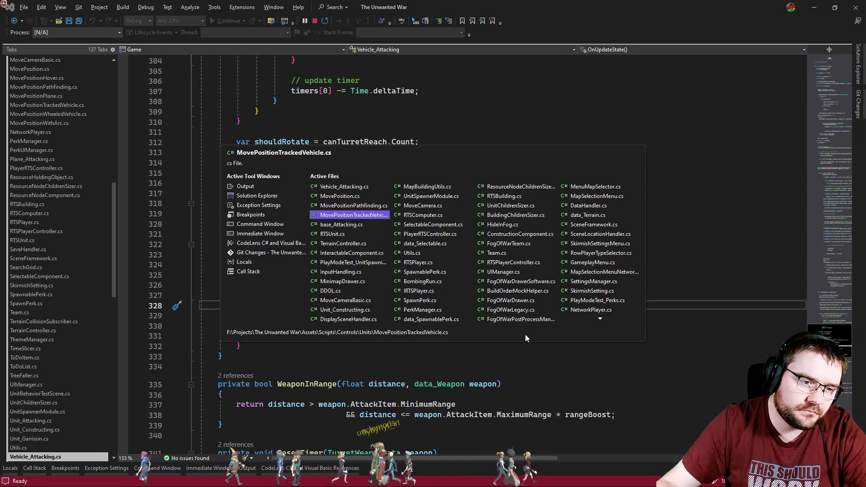
Start toggling the comment on rotation line 105 of MovePositionTrackedVehicle.cs.
scroll(434, 279, "down", 20)
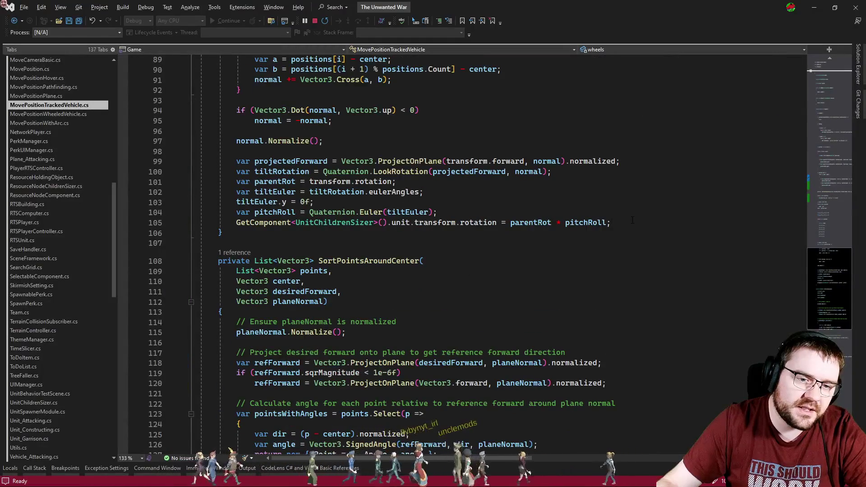
left_click(632, 221)
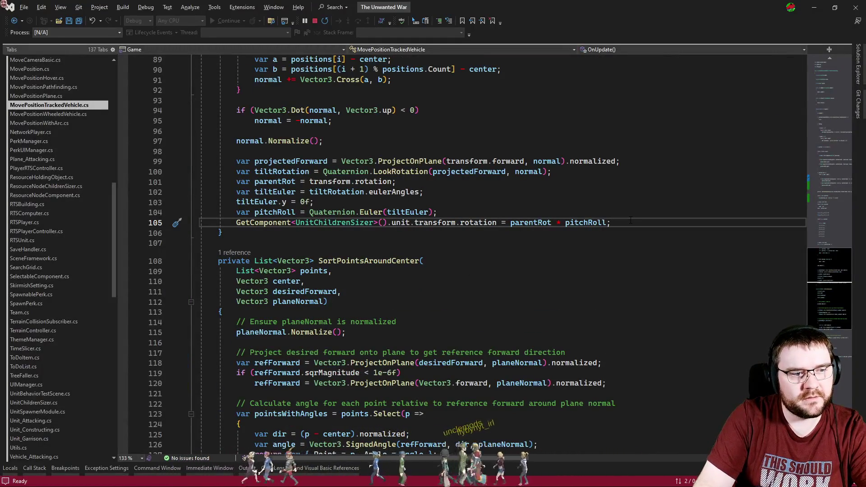
key("ctrl+c")
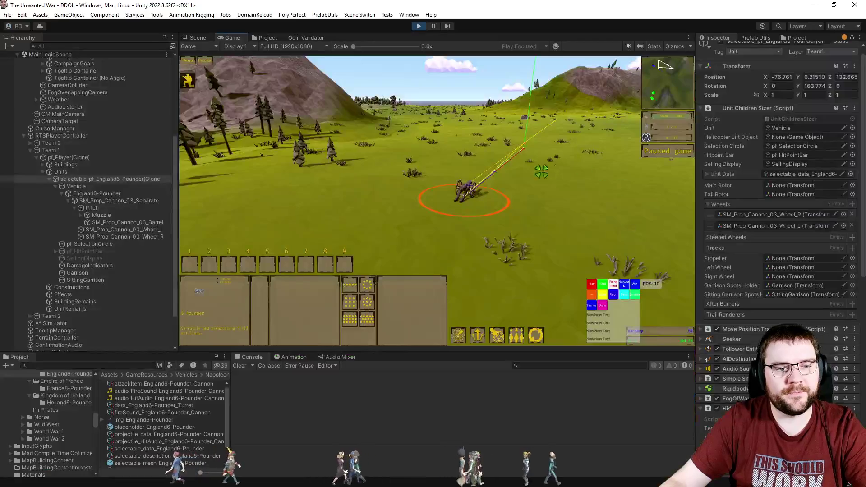
Tilt the game camera and send the cannon to a new ground spot to watch it turn.
key("alt+Tab")
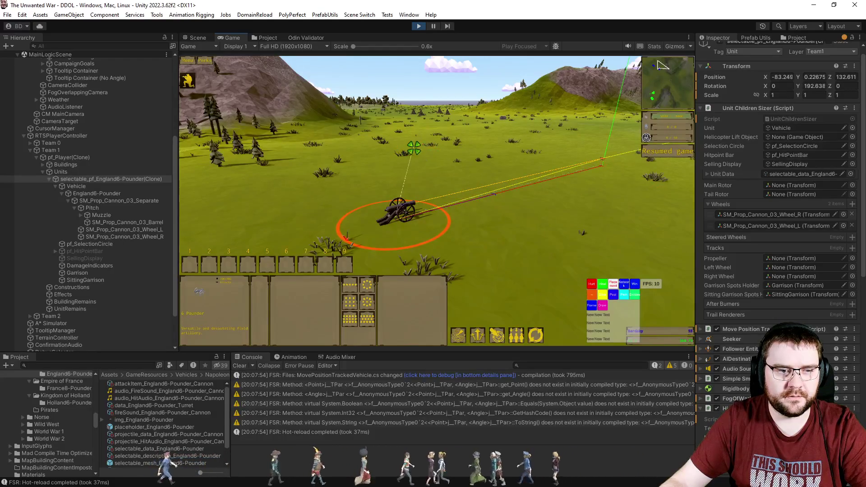
scroll(290, 168, "down", 3)
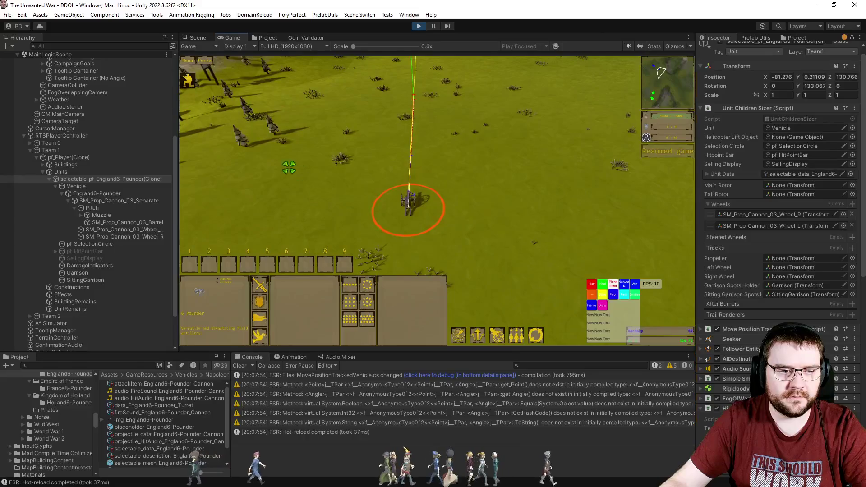
scroll(222, 193, "up", 3)
right_click(441, 236)
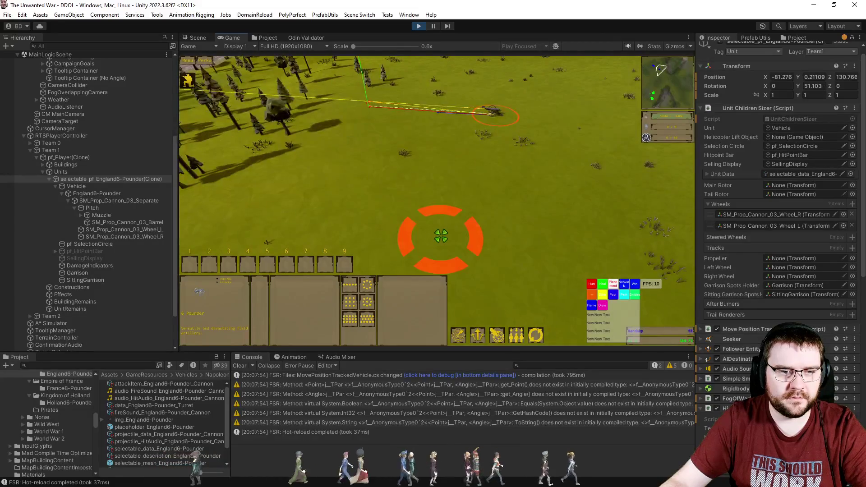
key("alt+Tab")
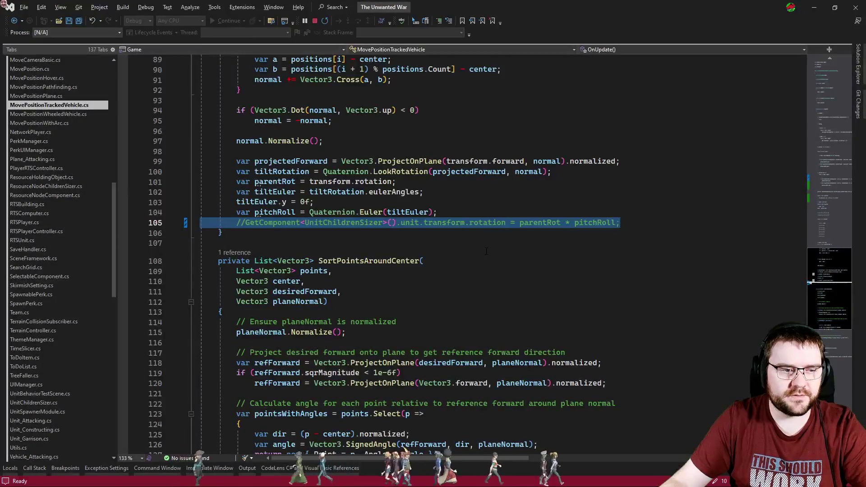
Toggle the comment on line 105, save the script and let Unity hot-reload it.
key("ctrl+k")
key("ctrl+u")
key("ctrl+s")
key("alt+Tab")
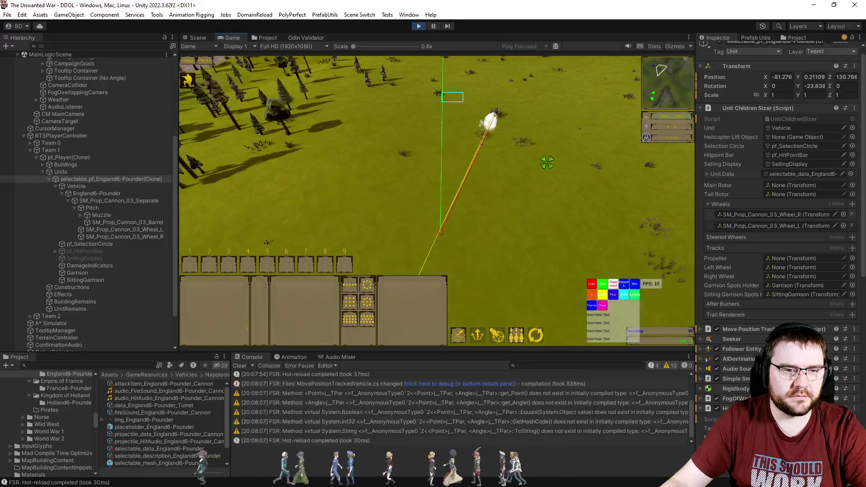
Box-select the cannon and drive it to several ground points, checking its turning.
left_click(490, 122)
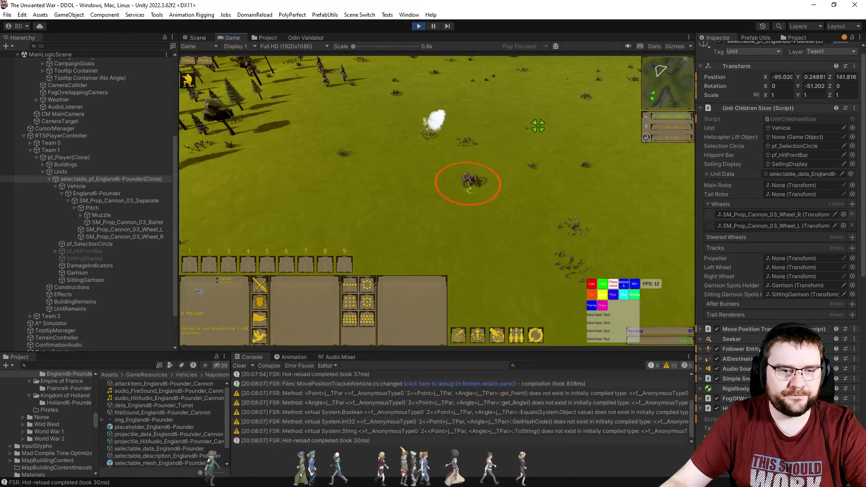
right_click(526, 74)
left_click(572, 244)
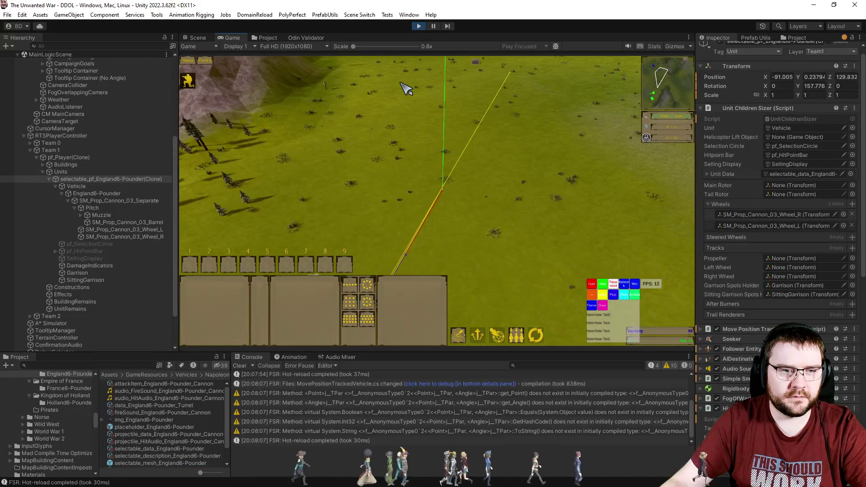
left_click_drag(388, 156, 548, 290)
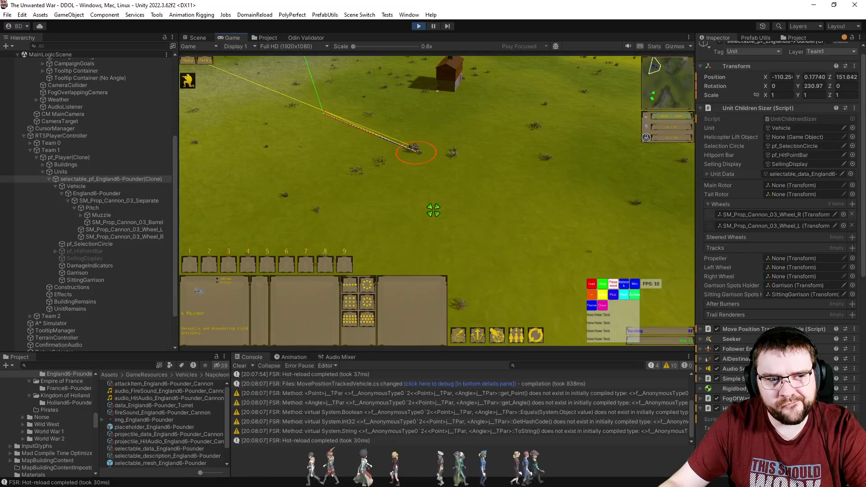
right_click(387, 141)
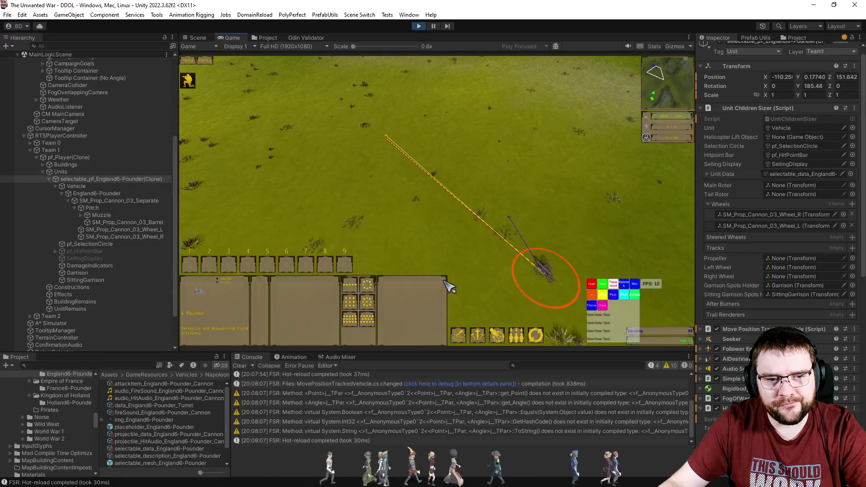
right_click(456, 236)
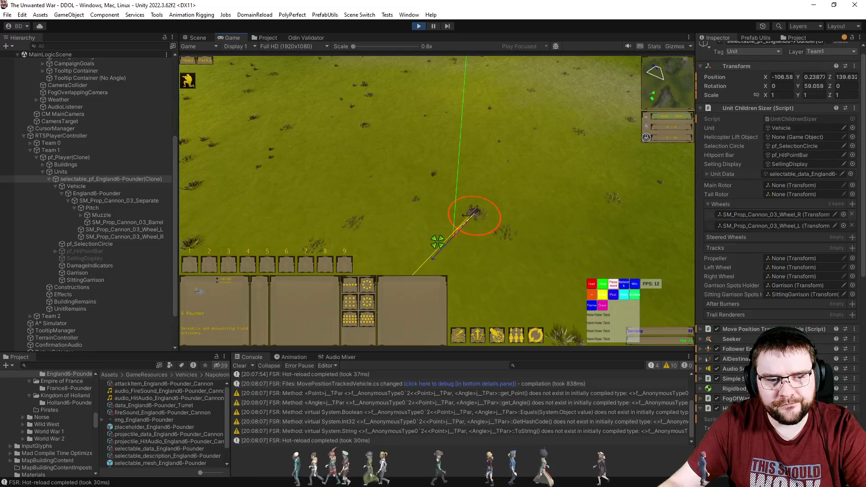
right_click(397, 211)
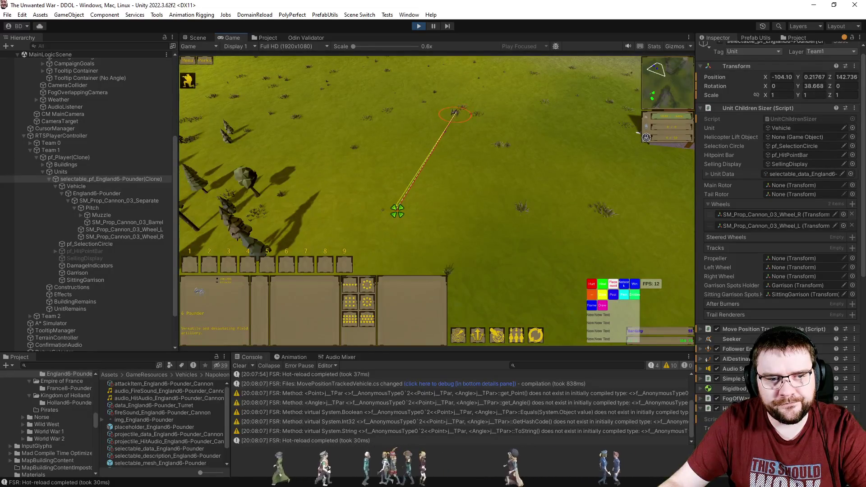
right_click(463, 238)
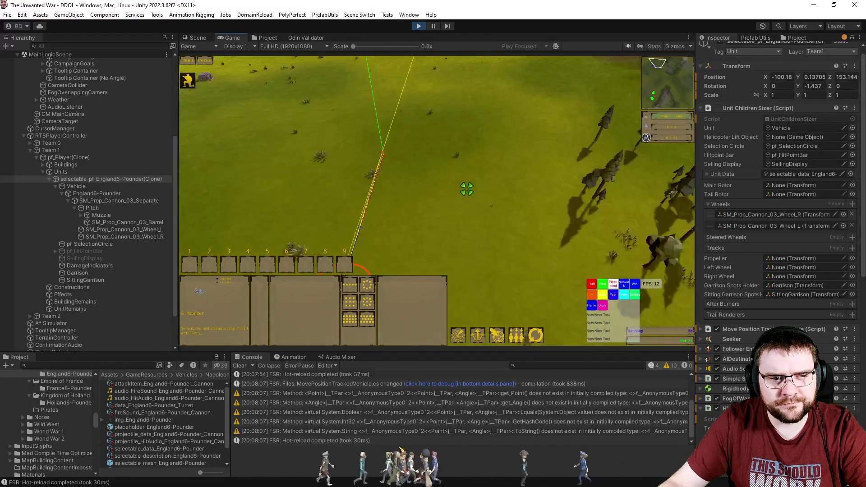
right_click(522, 185)
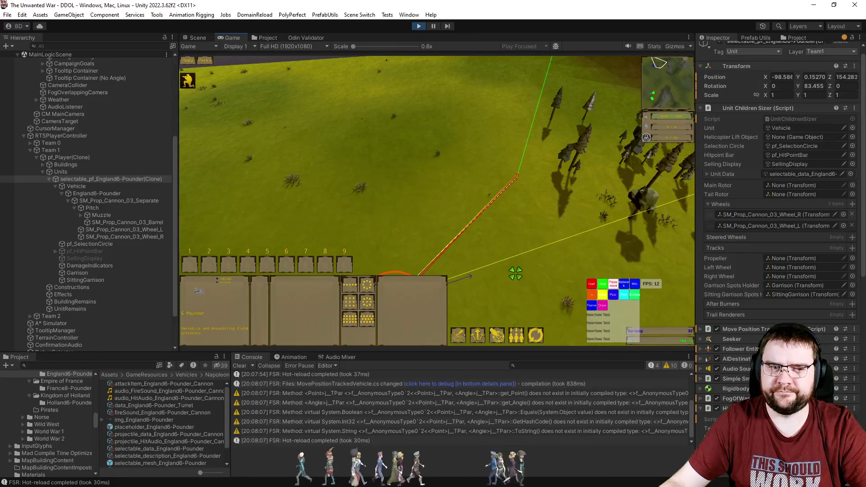
scroll(520, 283, "down", 2)
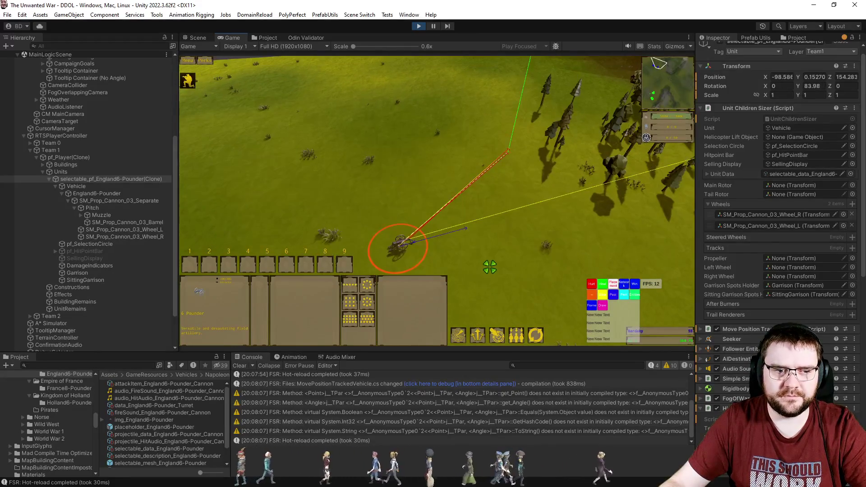
key("alt+Tab")
Comment out line 105, save, and check the cannon in the hot-reloaded game.
key("ctrl+k")
key("ctrl+c")
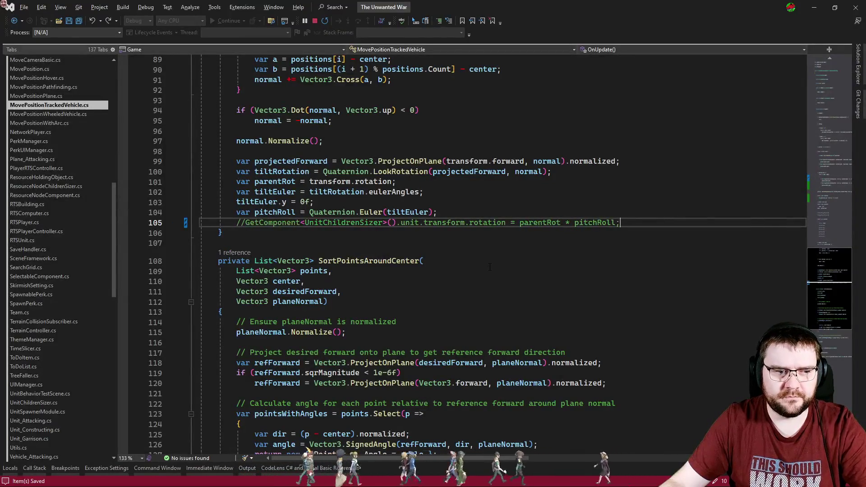
key("ctrl+s")
key("alt+Tab")
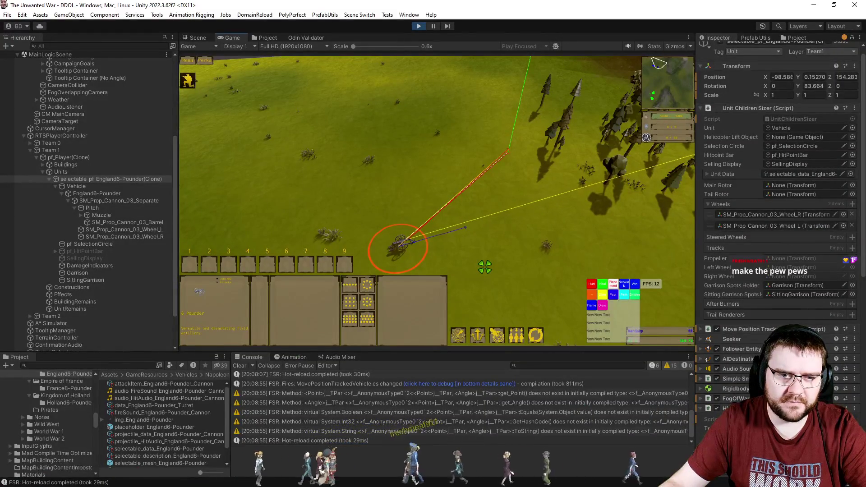
key("alt+Tab")
Uncomment line 105's UnitChildrenSizer rotation assignment, save, and recheck the game.
key("ctrl+k")
key("ctrl+u")
key("ctrl+s")
key("alt+Tab")
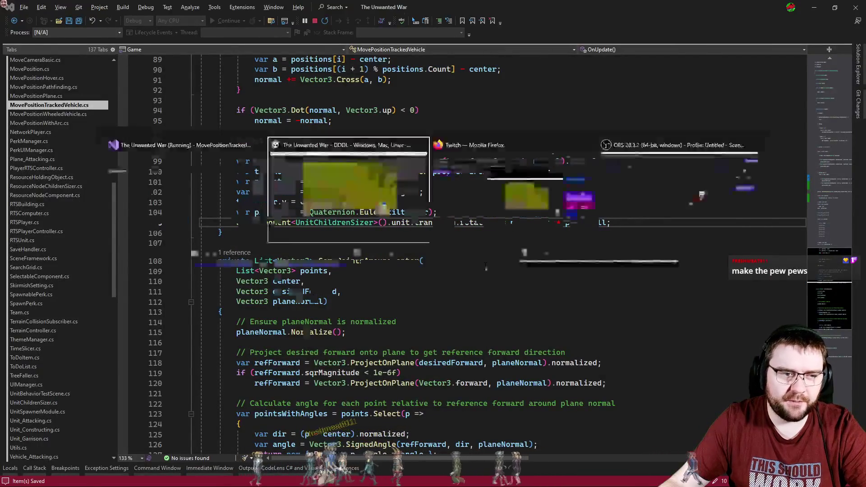
scroll(477, 276, "up", 5)
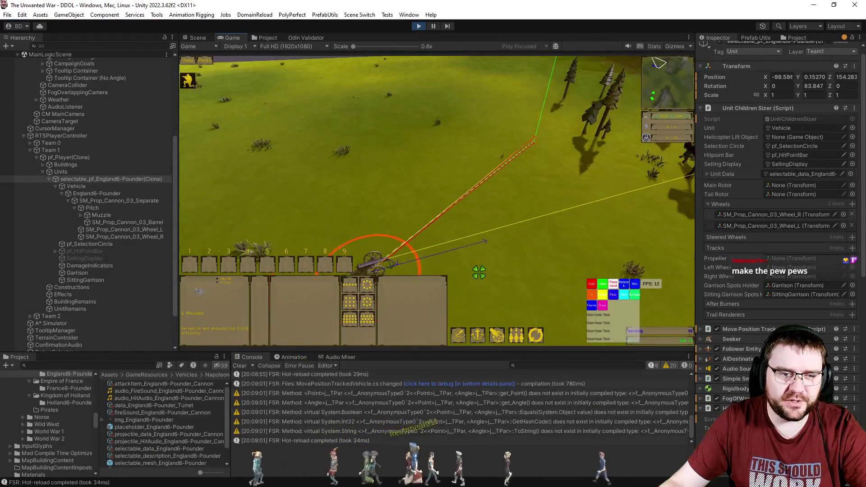
scroll(479, 270, "down", 5)
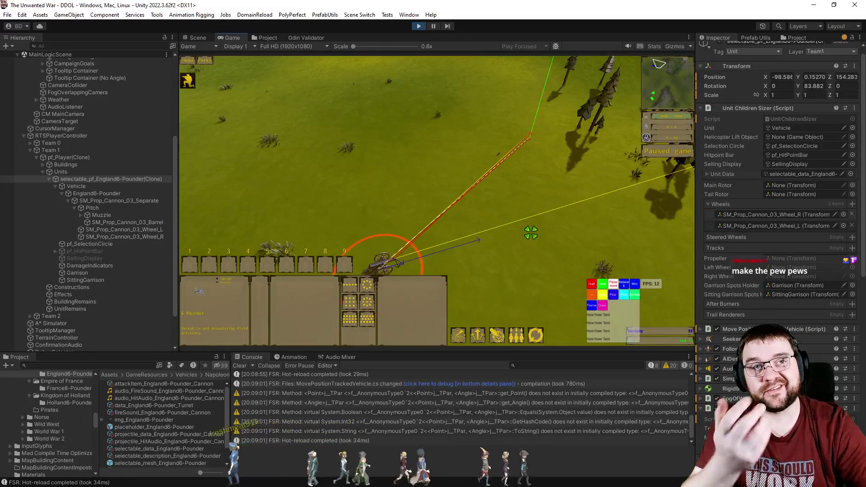
key("alt+Tab")
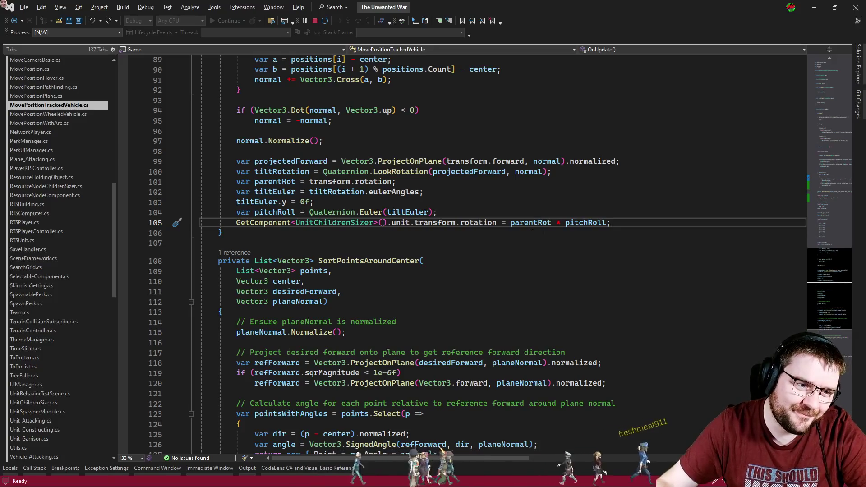
Look over lines 60-107 of MovePositionTrackedVehicle.cs, then switch to Vehicle_Attacking.cs.
left_click(527, 243)
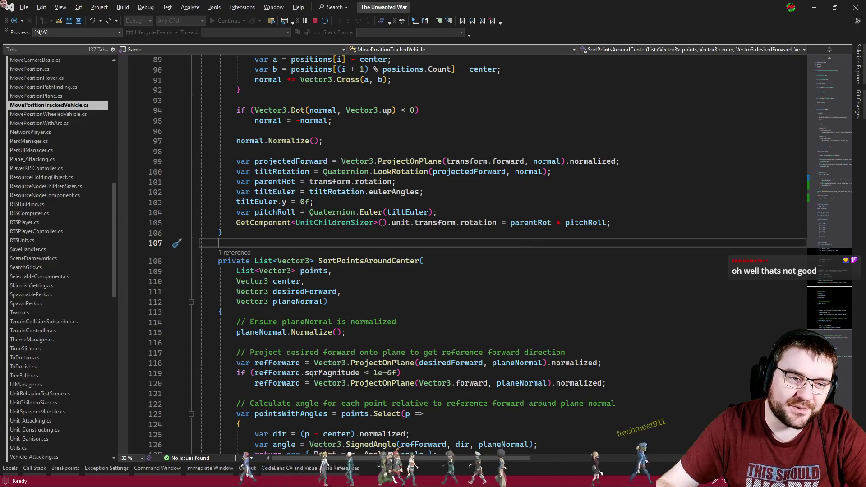
scroll(528, 243, "up", 14)
scroll(528, 243, "up", 1)
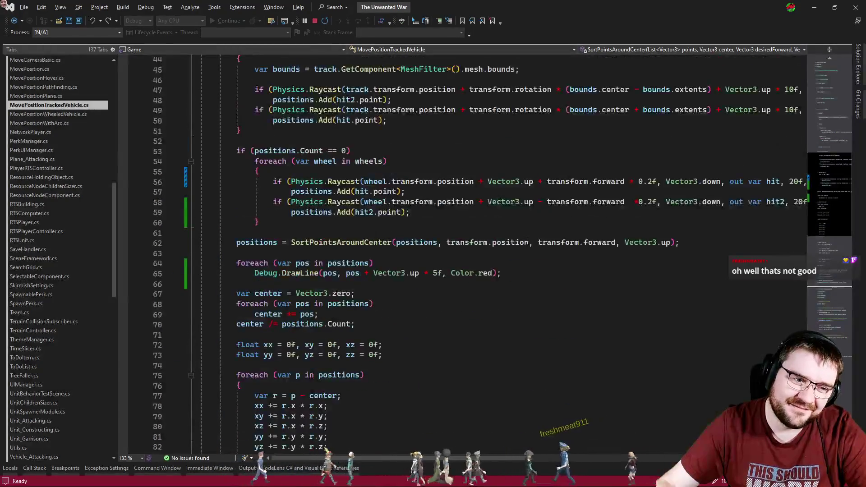
left_click(482, 225)
key("Down")
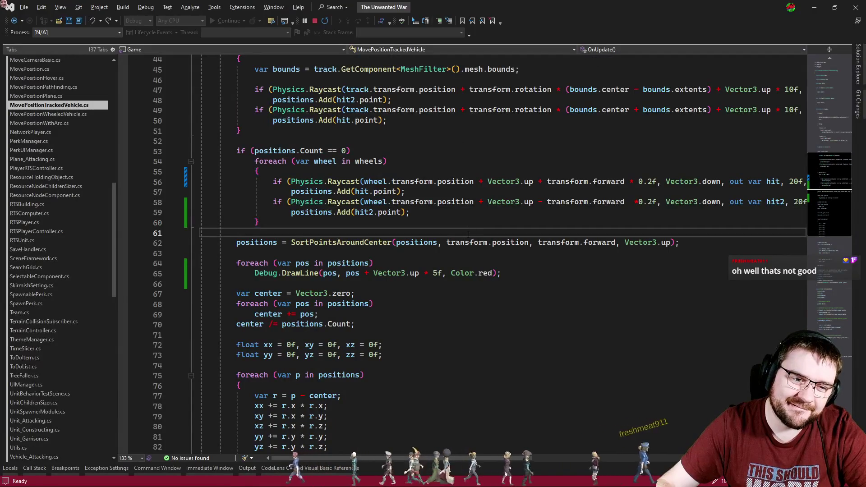
scroll(434, 217, "down", 13)
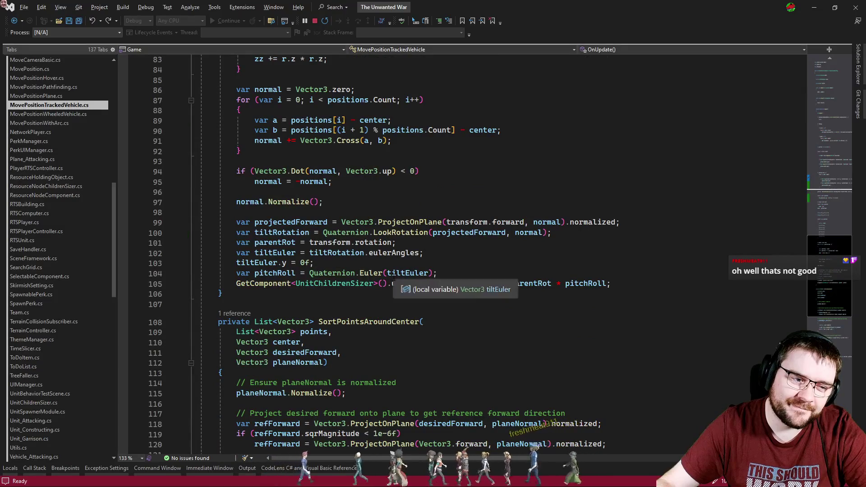
key("ctrl+Tab")
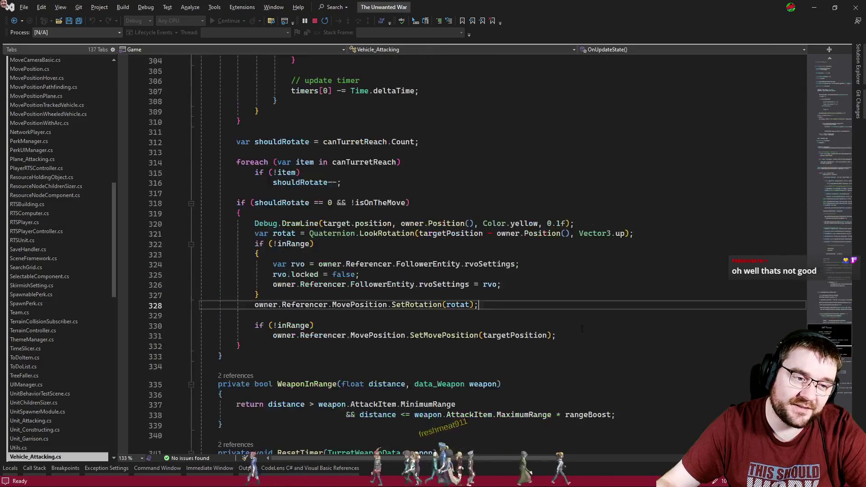
Comment out the SetRotation call on line 328 and test the cannon in the running Unity game.
key("ctrl+k")
key("ctrl+c")
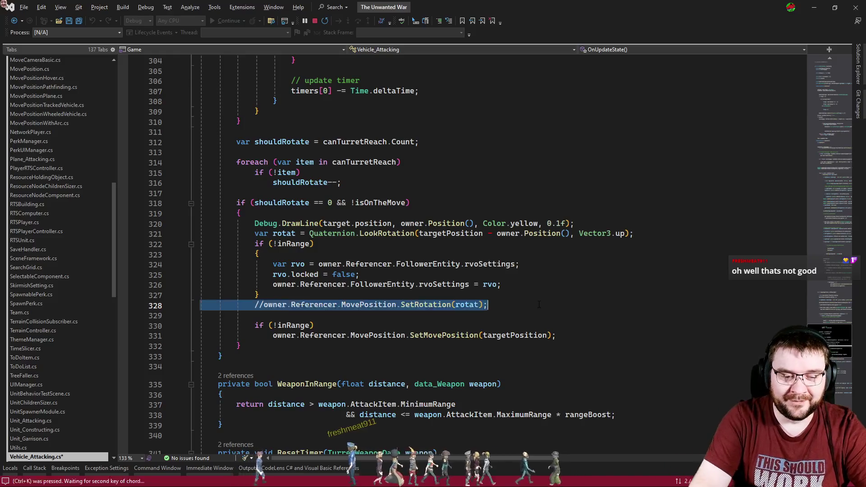
key("alt+Tab")
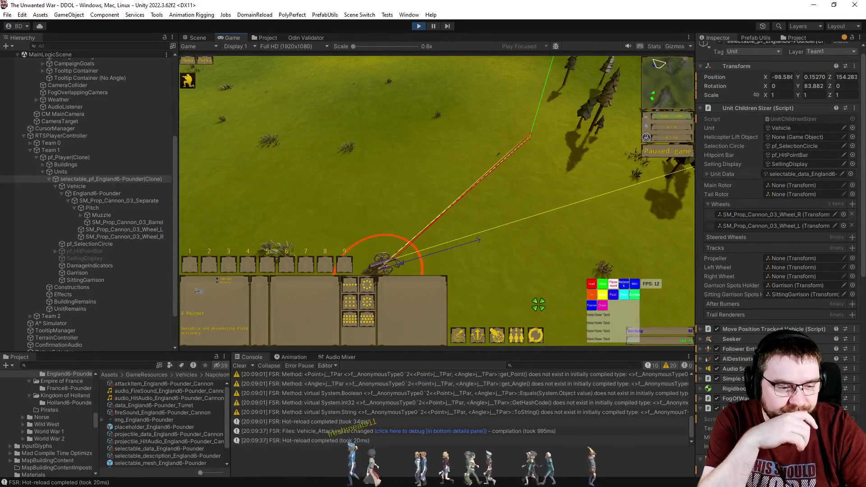
key("alt+Tab")
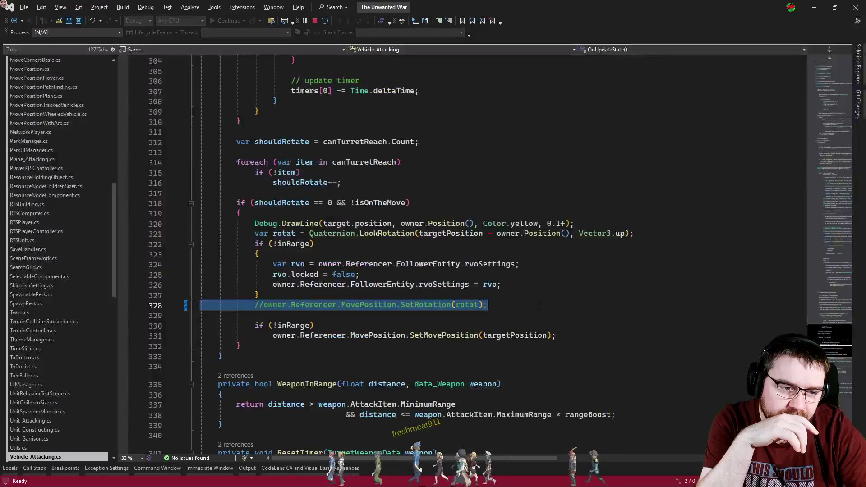
key("alt+Tab")
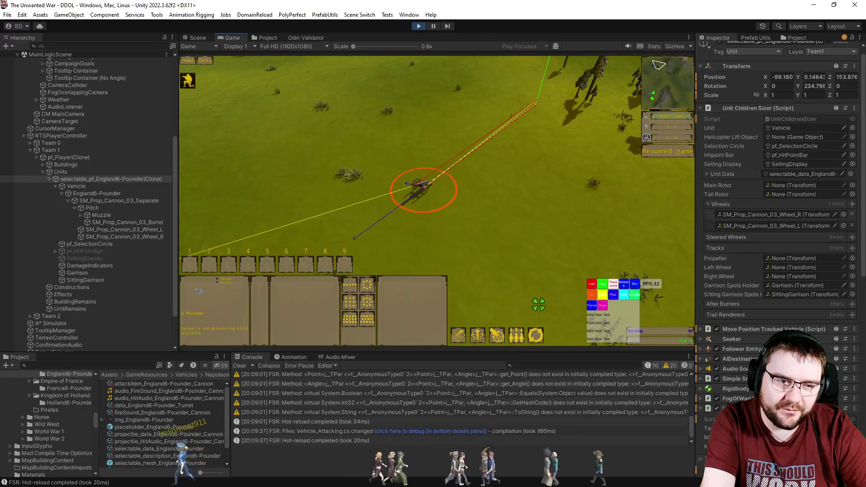
Restore line 328's SetRotation call, save, and retest the cannon's rotation in Unity.
key("alt+Tab")
key("ctrl+k")
key("ctrl+u")
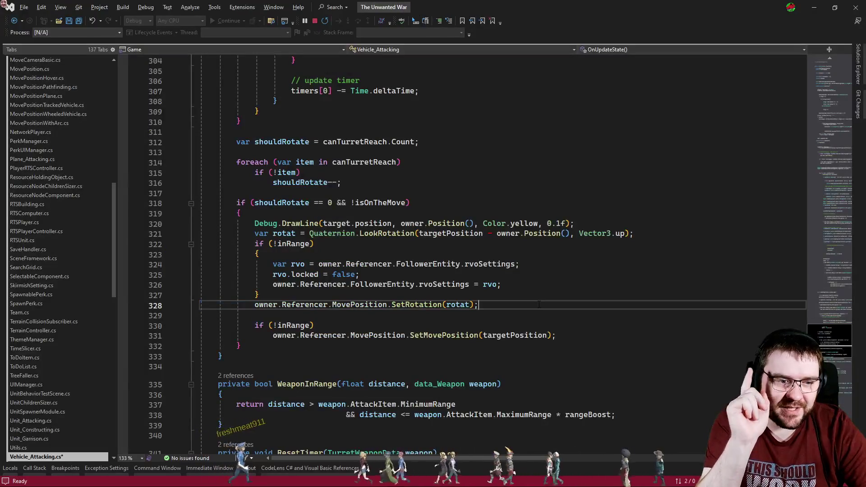
key("ctrl+s")
key("alt+Tab")
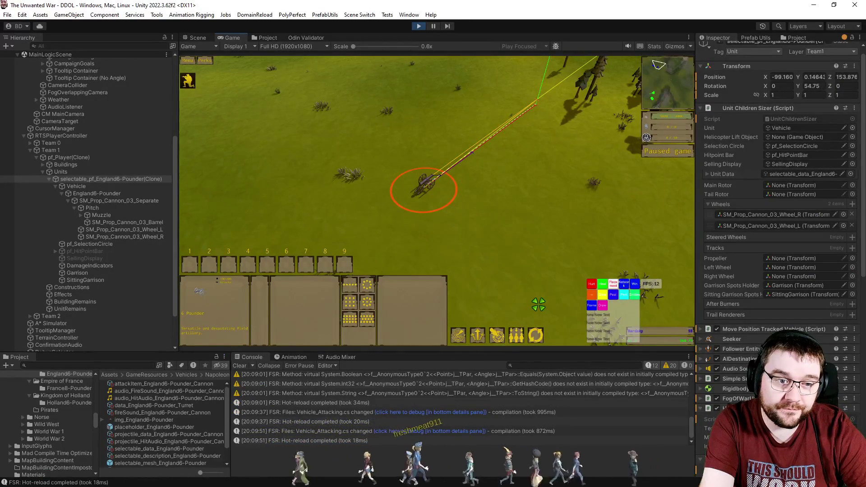
key("alt+Tab")
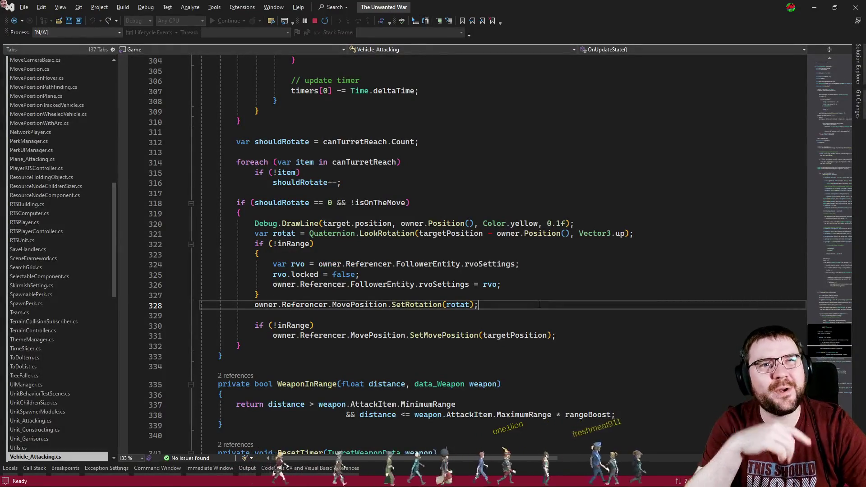
Go from SetRotation's definition to its other call at line 279 via the references list.
left_click(428, 305)
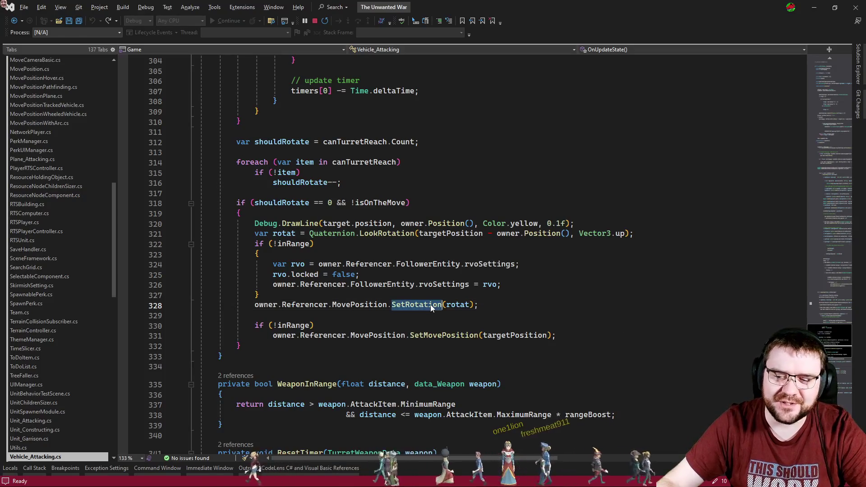
left_click(533, 316)
left_click(415, 305, "ctrl")
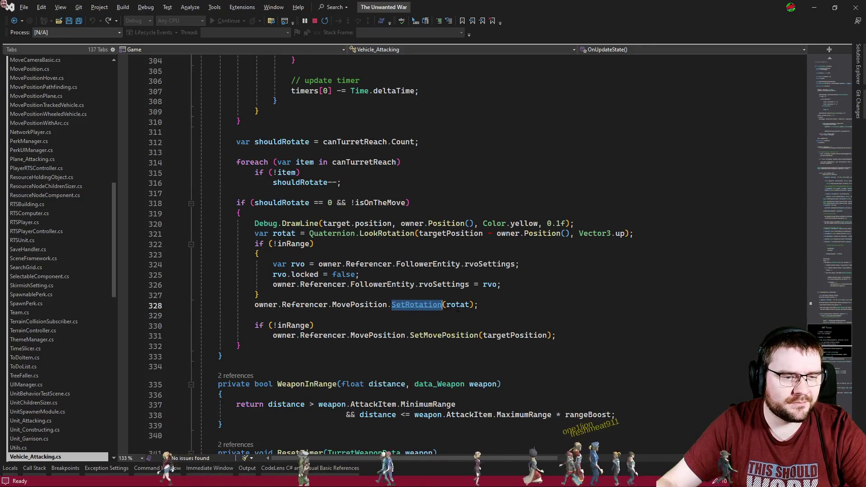
left_click(235, 246)
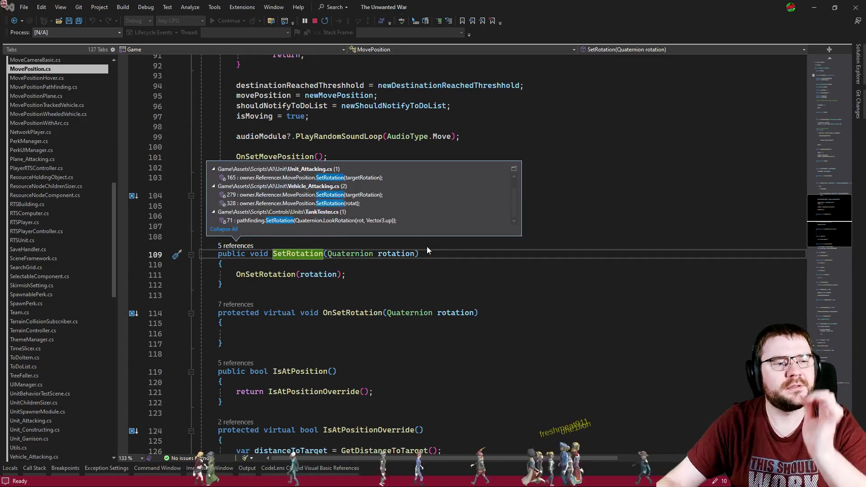
scroll(447, 205, "up", 1)
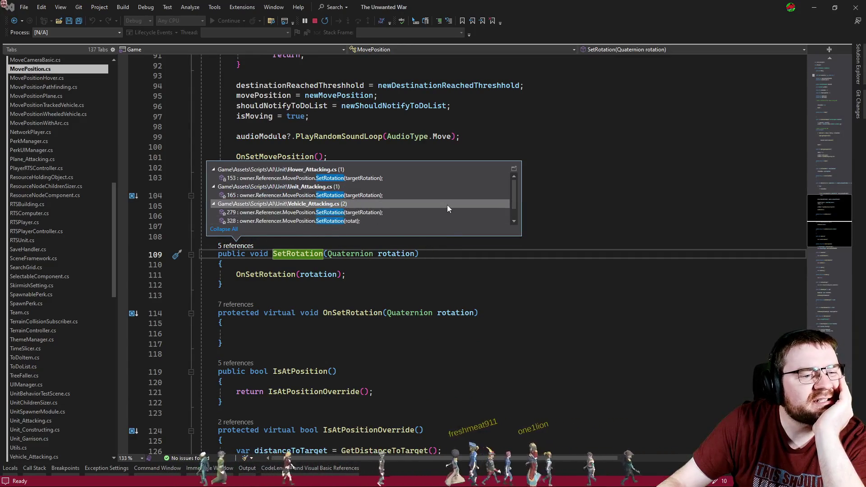
scroll(391, 196, "down", 1)
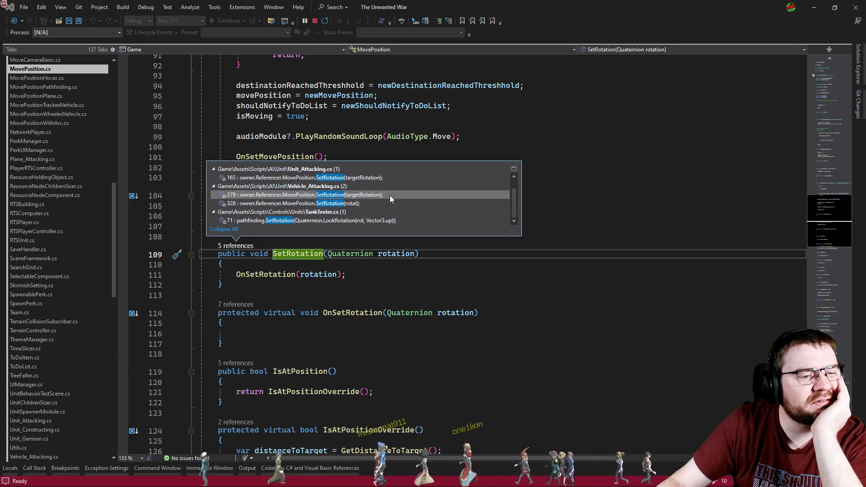
double_click(389, 196)
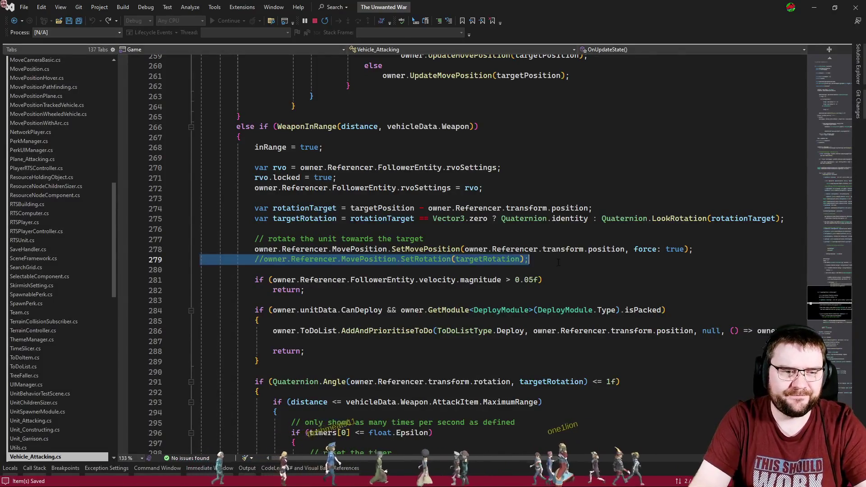
Box-select the cannon in Unity's Game view and watch it turn while attacking without line 279.
key("alt+Tab")
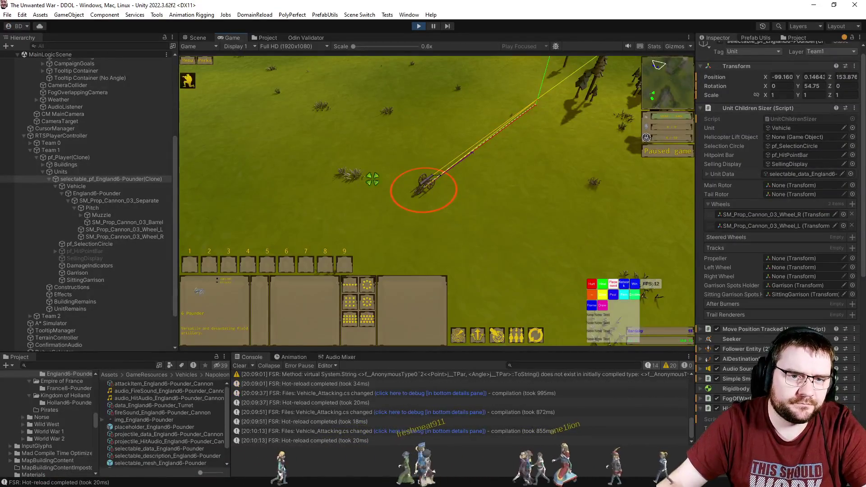
left_click_drag(321, 144, 470, 225)
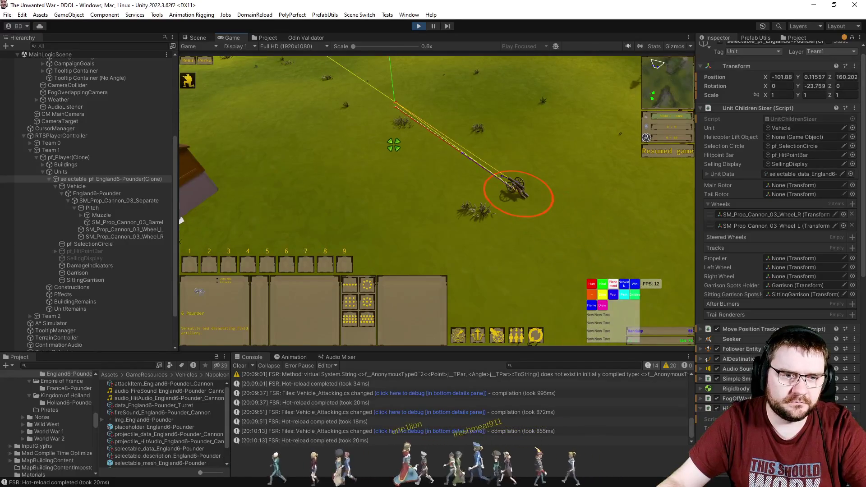
scroll(471, 170, "down", 3)
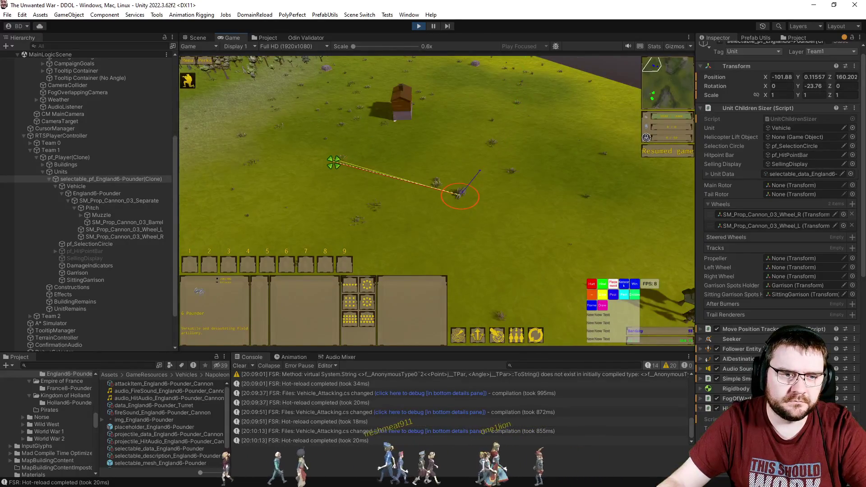
scroll(407, 229, "up", 2)
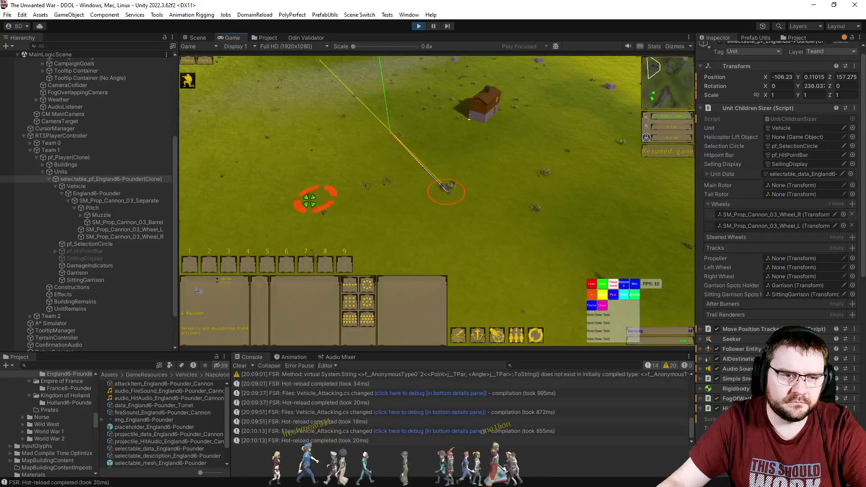
key("alt+Tab")
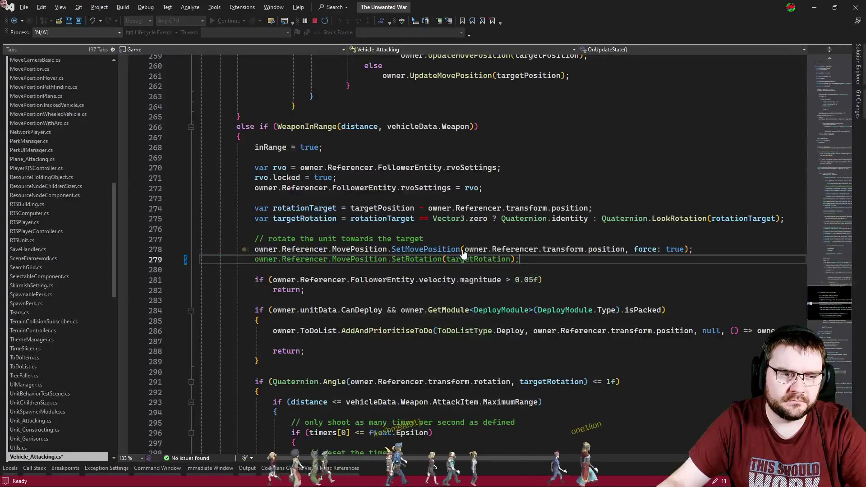
Save the script with line 279's SetRotation restored and let Unity hot-reload it.
key("ctrl+s")
key("alt+Tab")
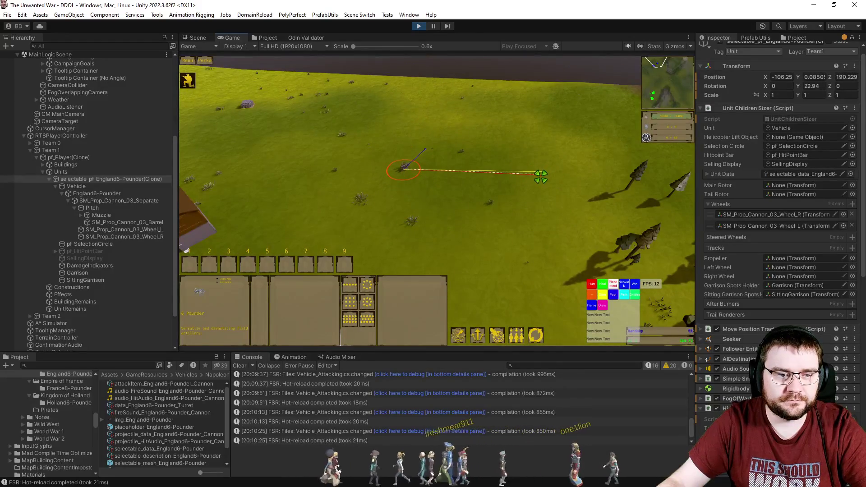
Order the cannon to three spots in the Game view and pan the camera to follow it.
right_click(528, 197)
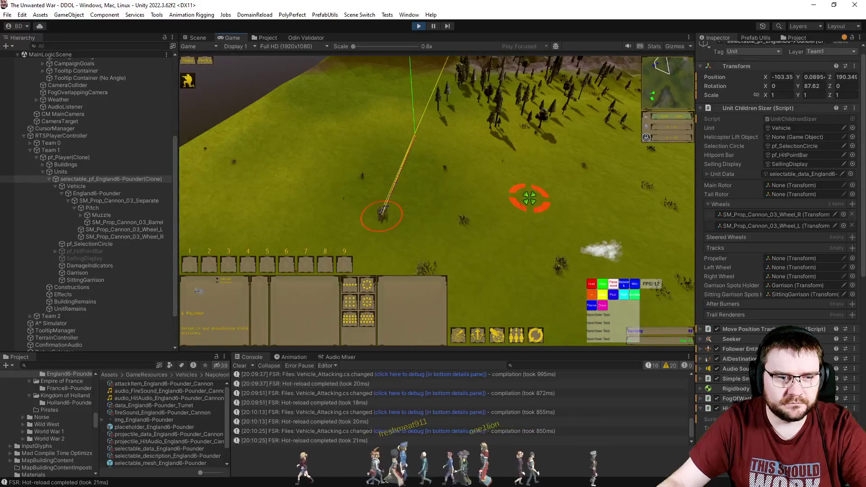
right_click(400, 138)
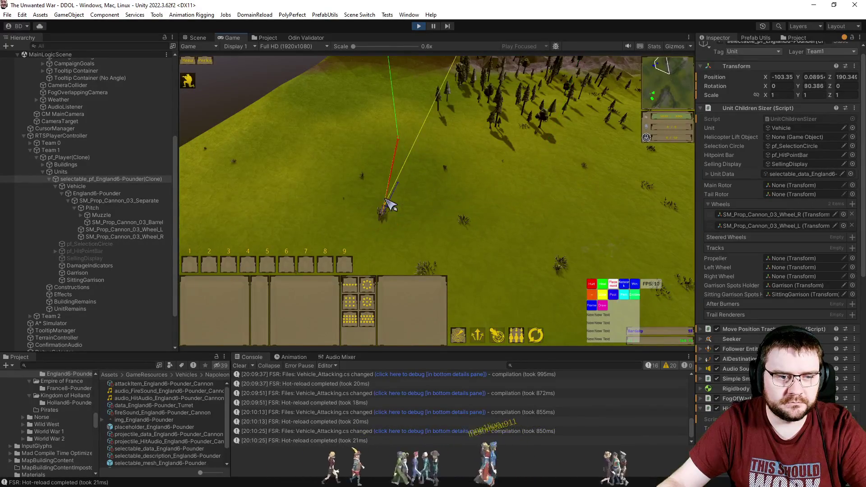
right_click(245, 169)
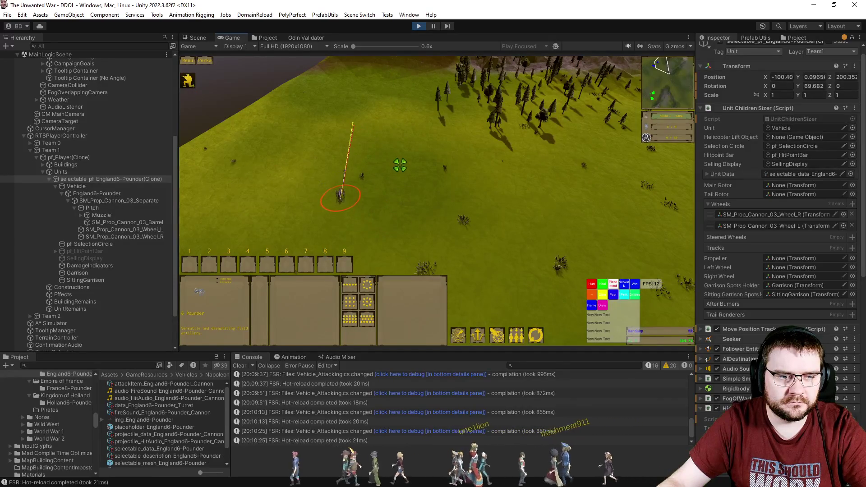
mouse_move(399, 118)
left_mouse_down()
mouse_move(397, 223)
mouse_move(392, 163)
left_mouse_up()
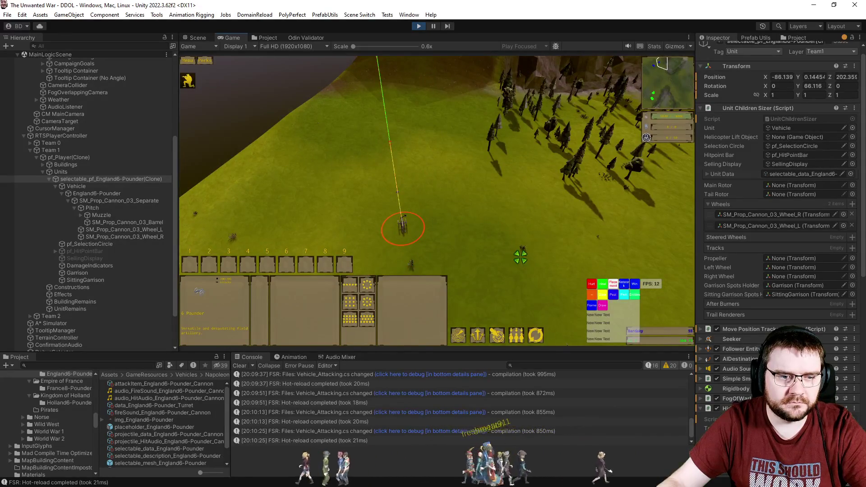
mouse_move(521, 257)
left_mouse_down()
mouse_move(518, 234)
mouse_move(532, 273)
mouse_move(503, 252)
left_mouse_up()
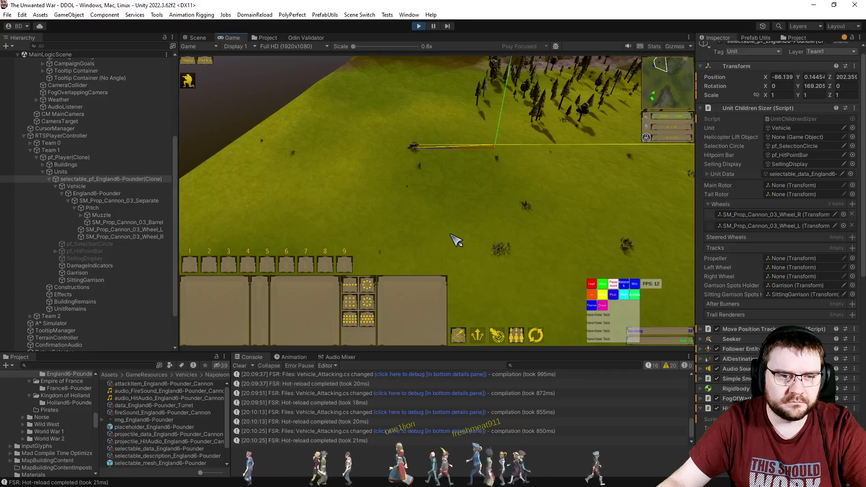
Reselect the cannon and send it to a dozen points around the field, watching it turn.
left_click_drag(373, 133, 474, 183)
right_click(457, 250)
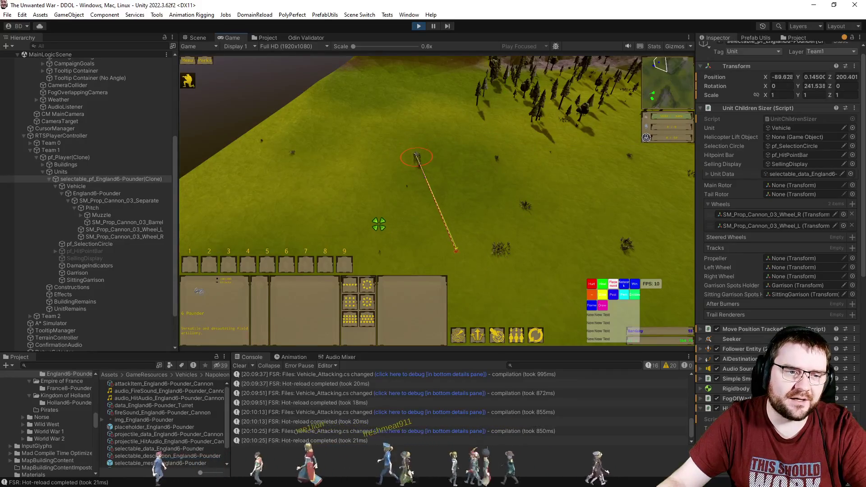
right_click(345, 223)
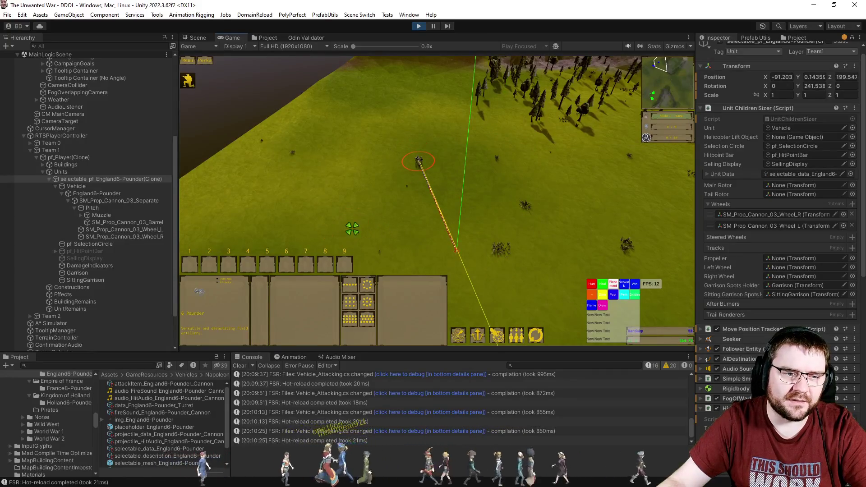
right_click(299, 179)
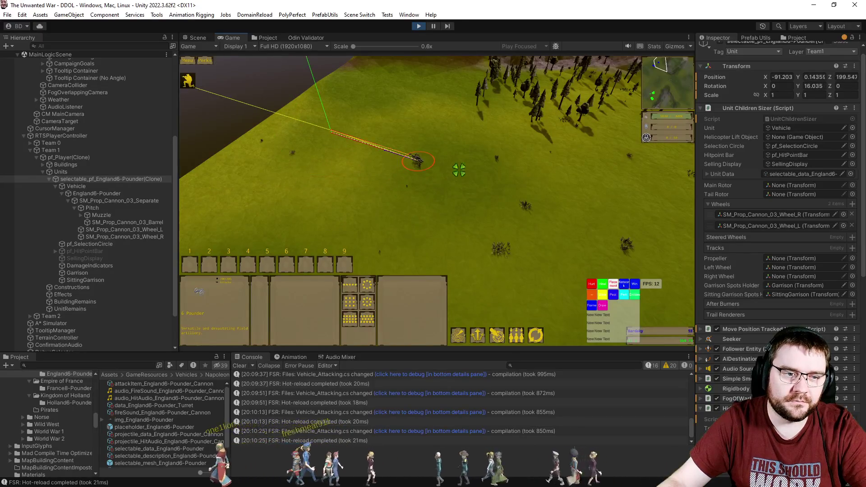
right_click(509, 158)
right_click(493, 236)
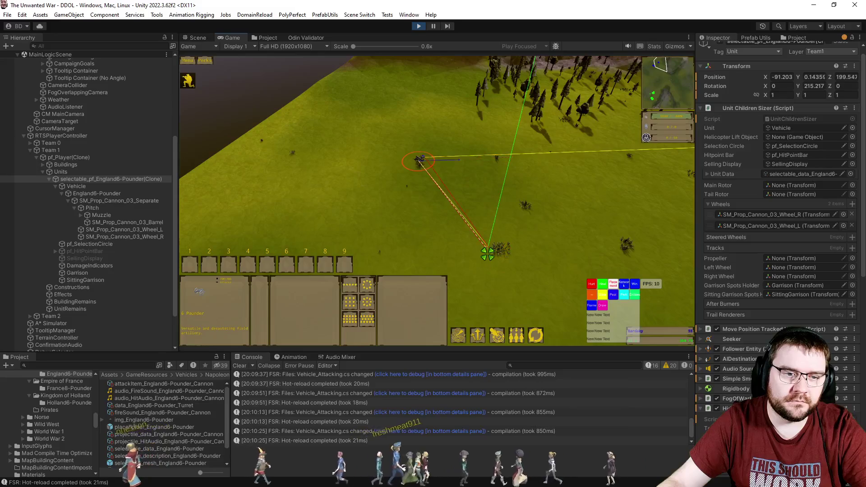
right_click(628, 175)
key("e")
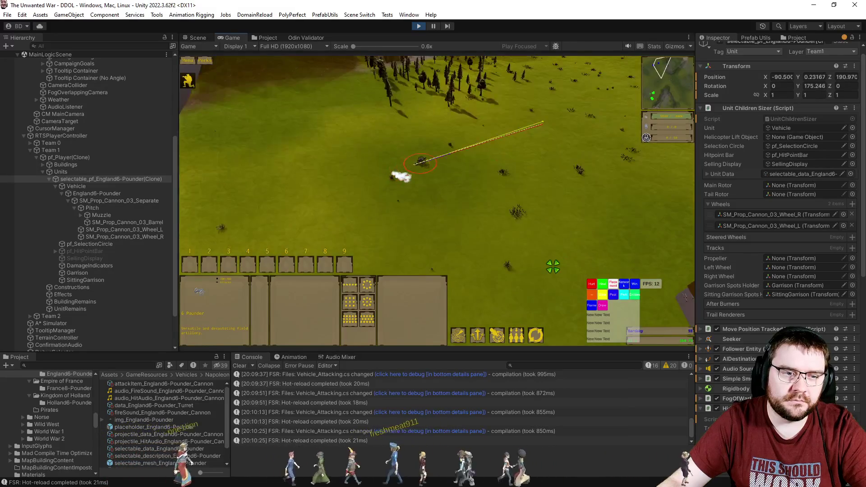
right_click(480, 187)
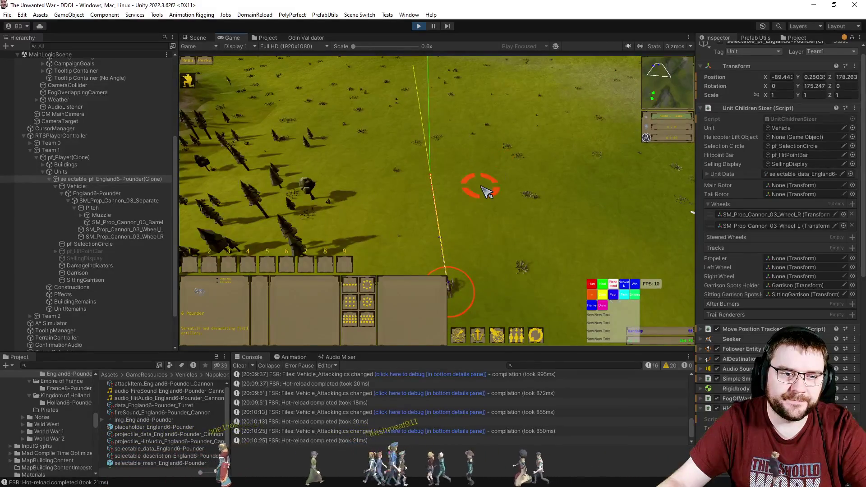
right_click(412, 159)
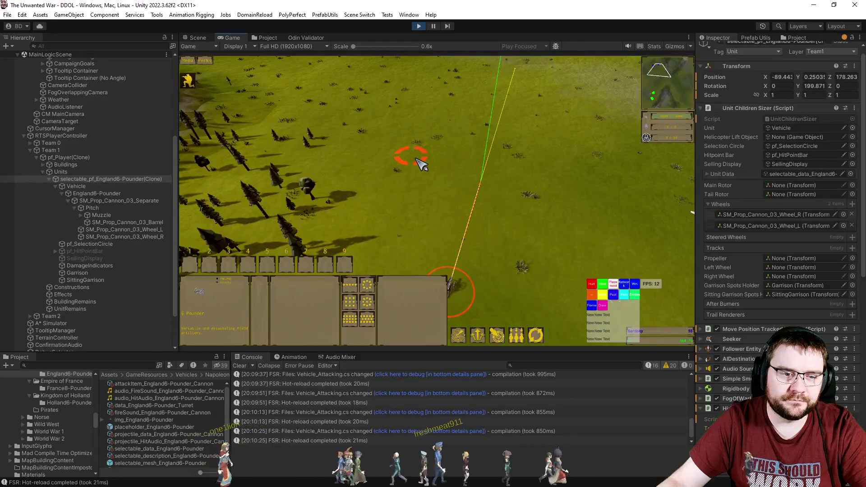
right_click(488, 160)
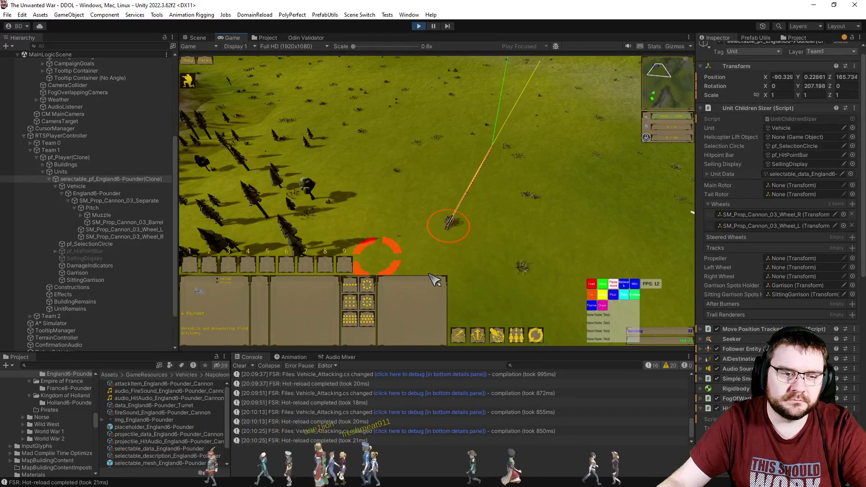
right_click(458, 282)
scroll(510, 228, "down", 2)
right_click(530, 198)
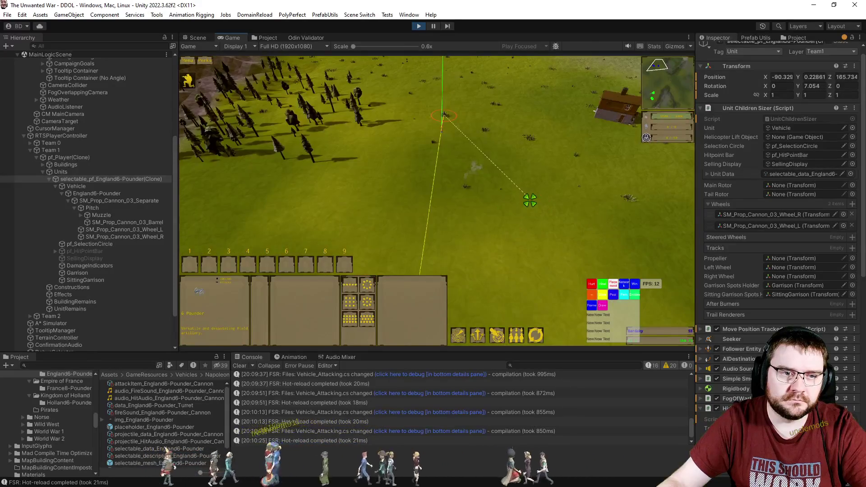
scroll(496, 235, "up", 2)
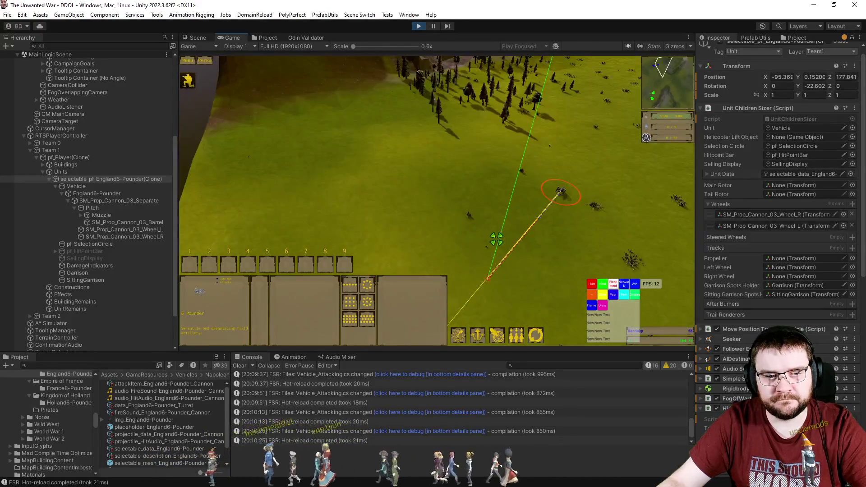
scroll(483, 222, "down", 2)
right_click(444, 205)
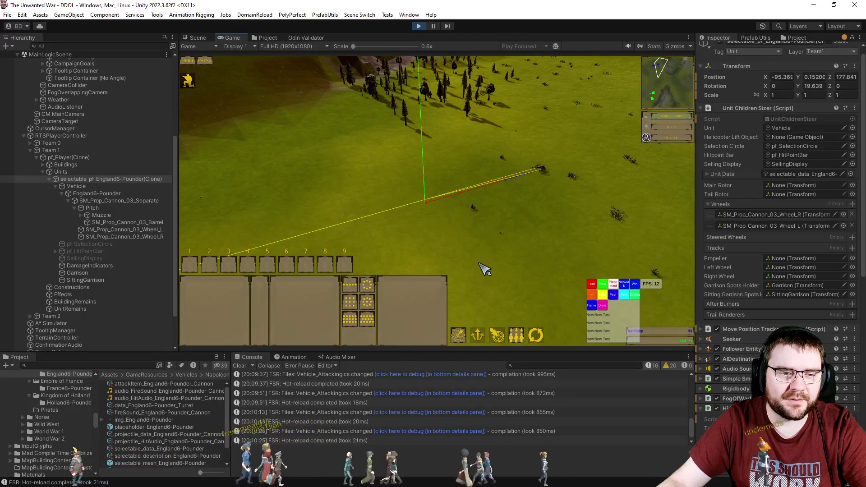
Box-select the cannon again and order it to seven more destinations.
left_click_drag(490, 166, 607, 246)
right_click(494, 273)
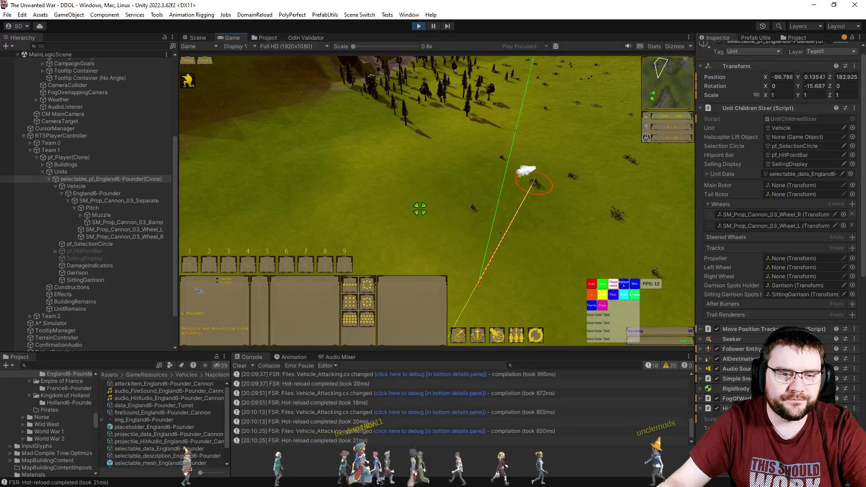
right_click(340, 183)
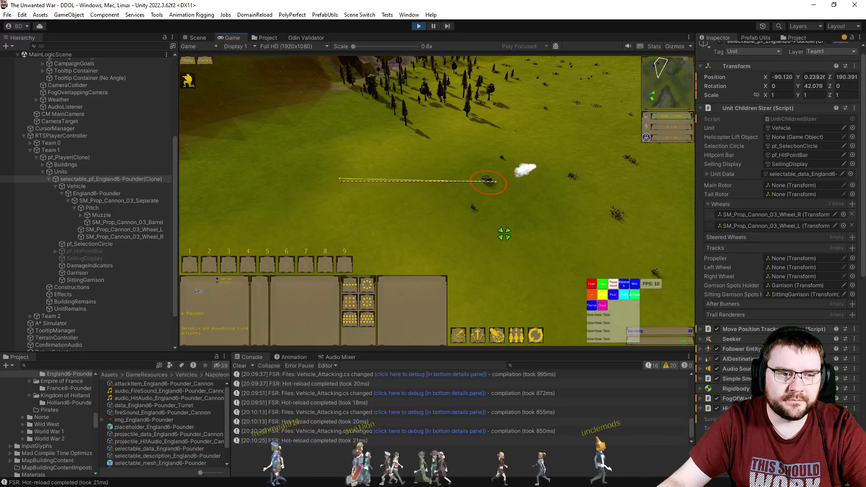
right_click(414, 145)
right_click(490, 179)
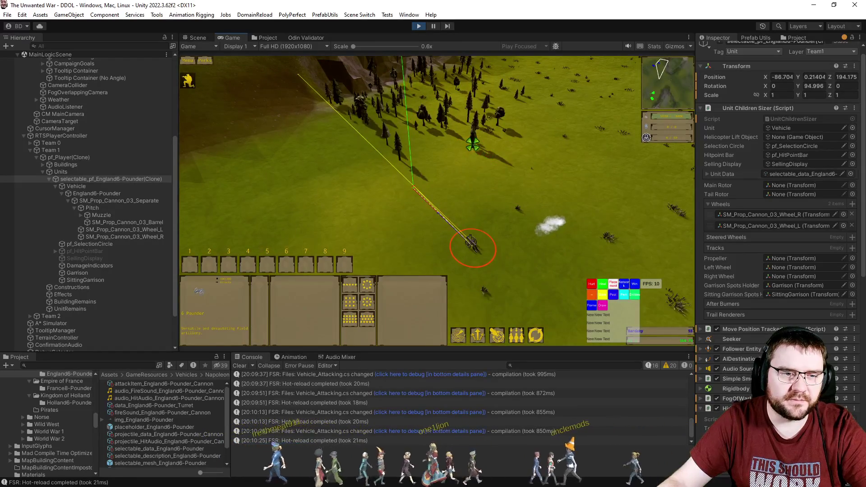
right_click(557, 165)
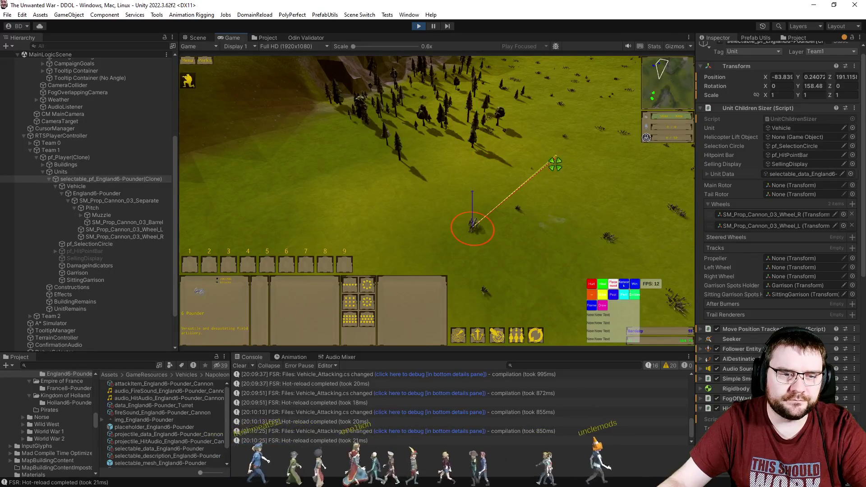
right_click(536, 236)
right_click(476, 224)
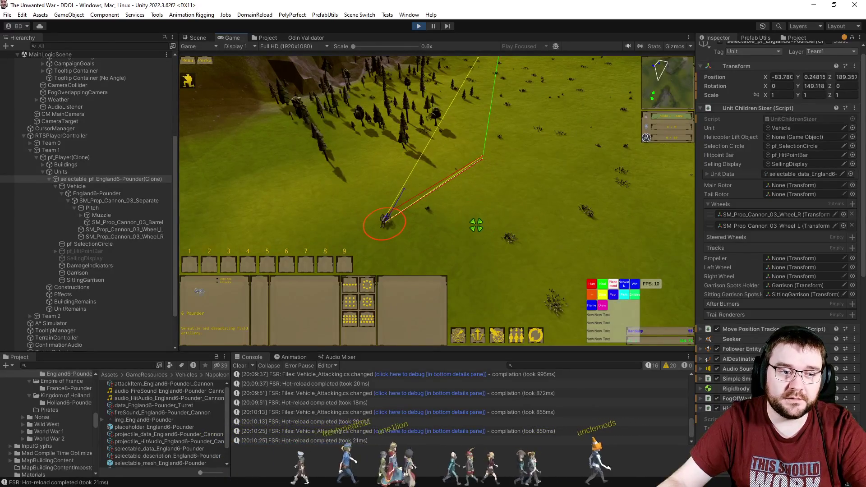
Comment out line 279's SetRotation call, save, and return to the game to test.
key("alt+Tab")
key("ctrl+k")
key("ctrl+c")
key("ctrl+s")
key("alt+Tab")
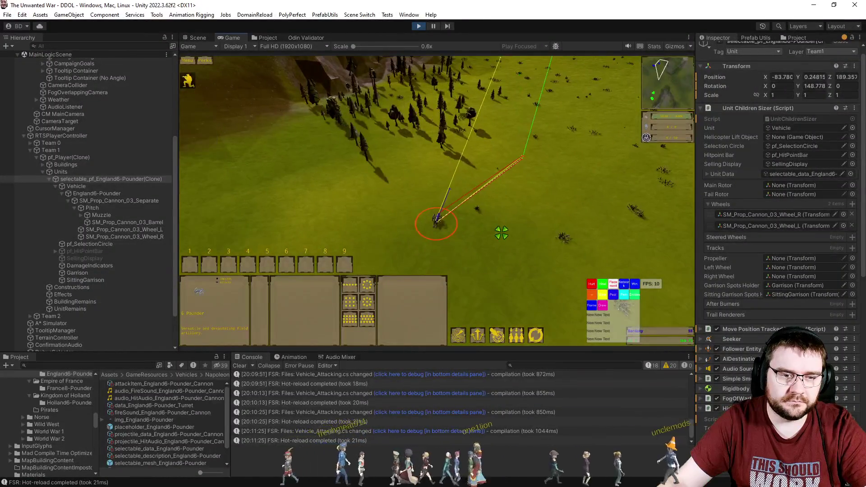
Uncomment line 279's SetRotation call again in Vehicle_Attacking.cs.
key("alt+Tab")
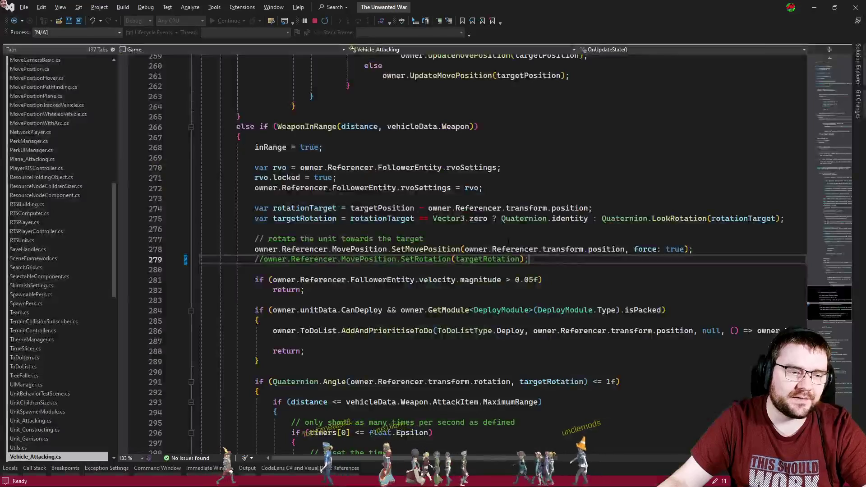
key("ctrl+k")
key("ctrl+u")
scroll(495, 282, "down", 7)
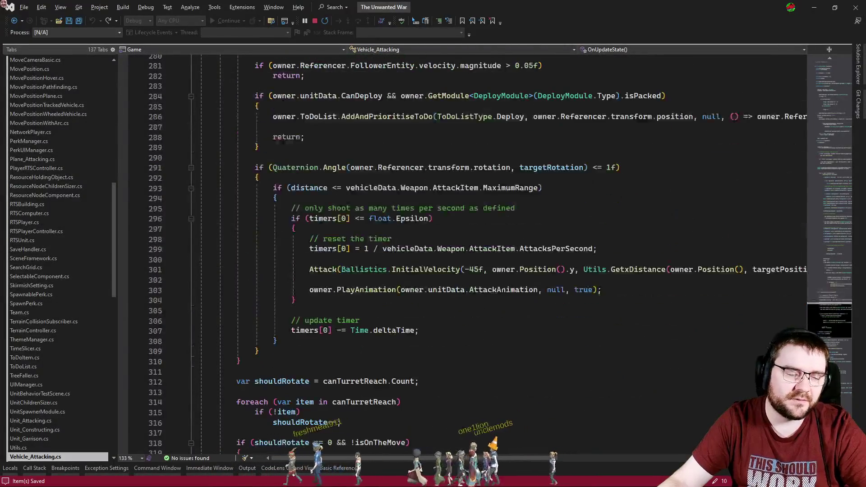
key("alt+Tab")
key("alt+Tab")
Comment out the SetRotation(rotat) call on line 328, save, and return to Unity.
scroll(497, 307, "down", 9)
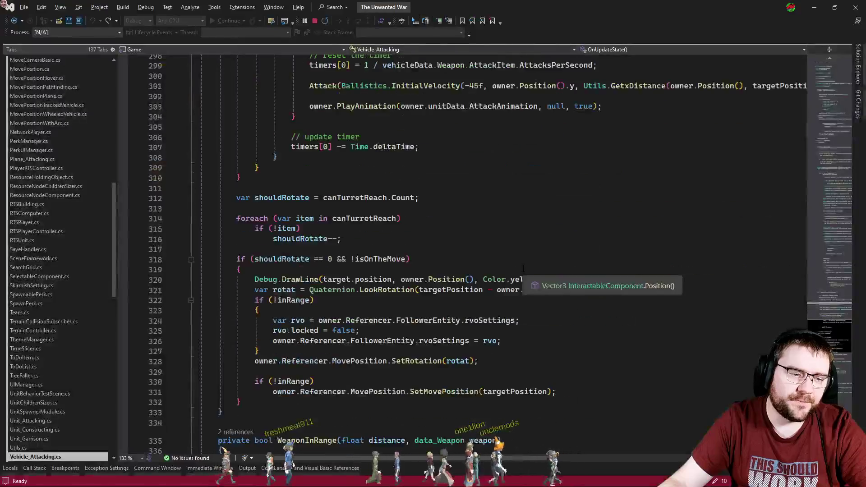
scroll(478, 328, "down", 20)
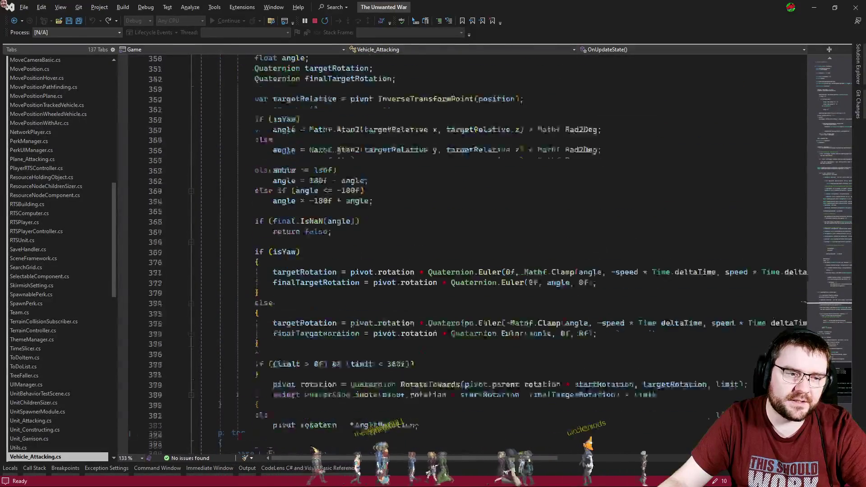
scroll(485, 319, "down", 5)
scroll(491, 313, "up", 20)
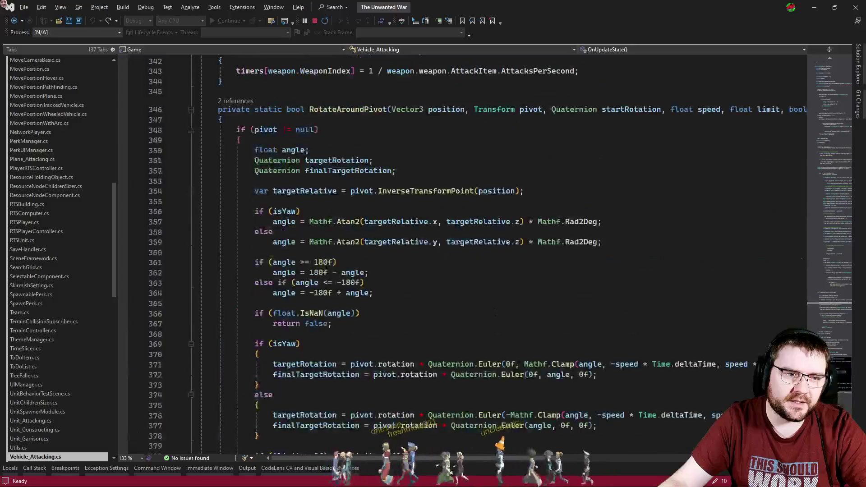
scroll(495, 311, "up", 7)
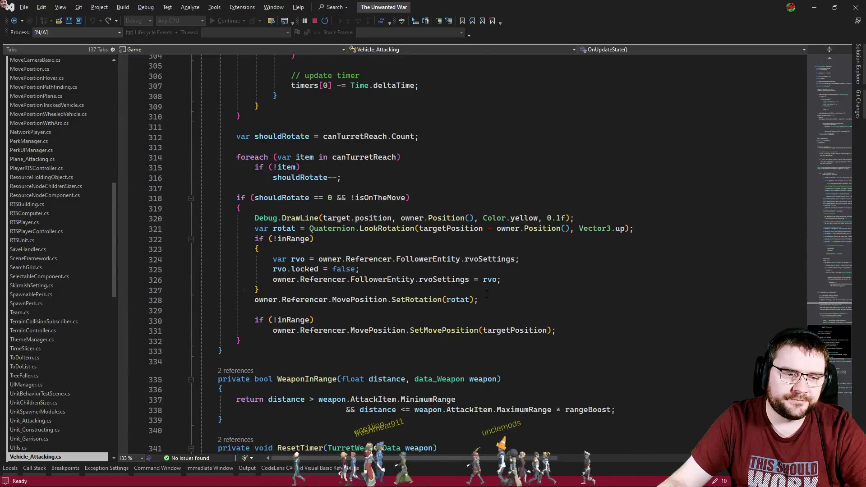
left_click(487, 294)
key("Down")
key("ctrl+k")
key("ctrl+c")
key("ctrl+s")
key("alt+Tab")
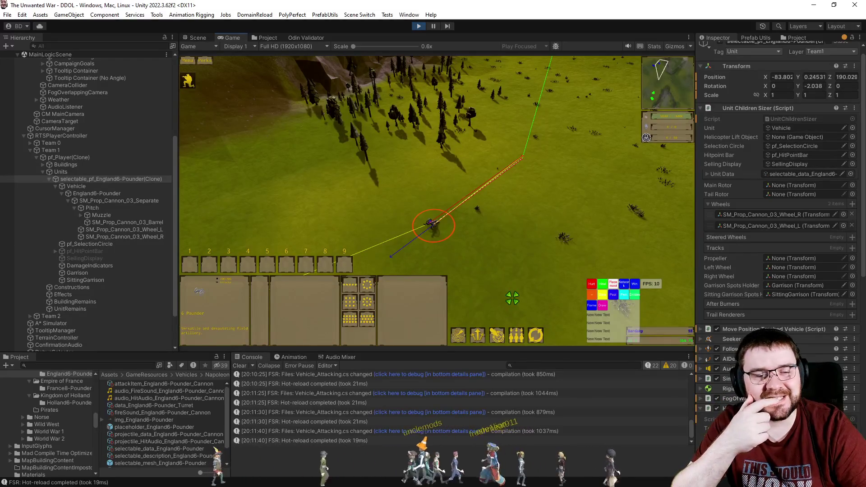
Re-enable SetRotation(rotat) on line 328 and pause the game as the cannon reaches 178.08° Y.
key("alt+Tab")
left_click(513, 297)
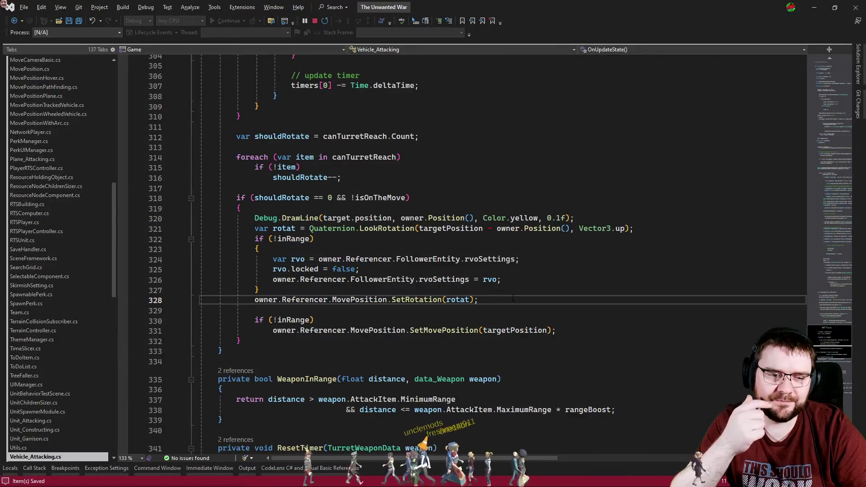
key("alt+Tab")
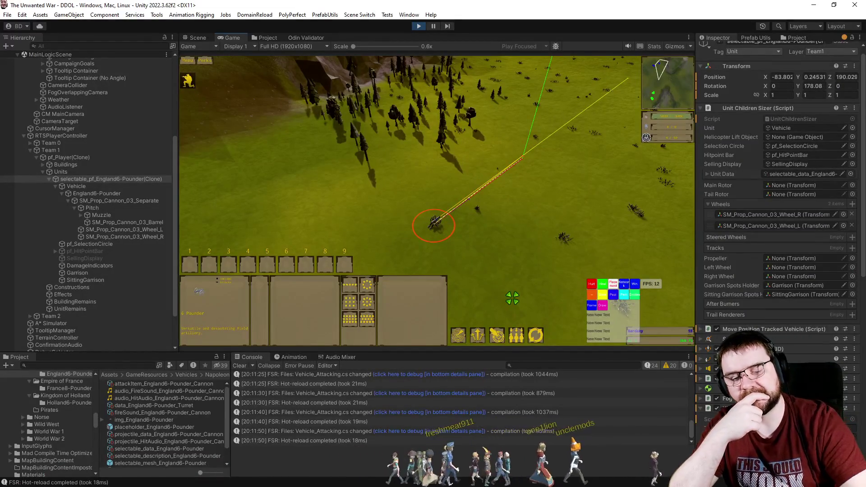
key("p")
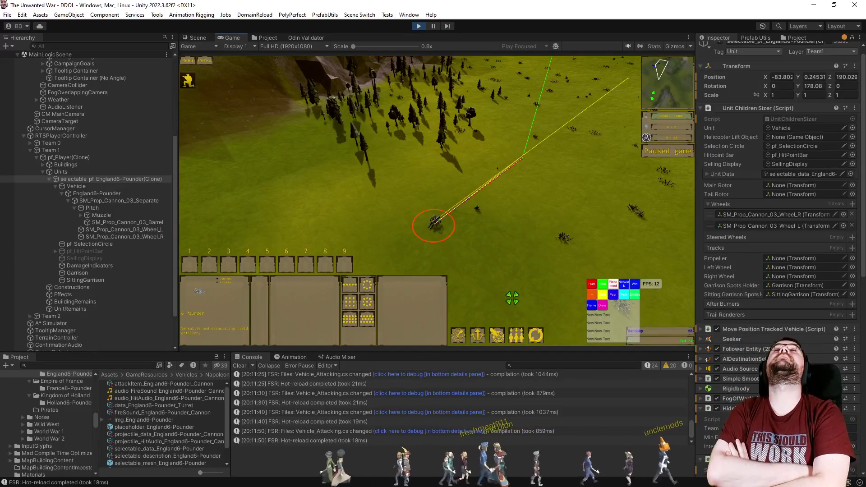